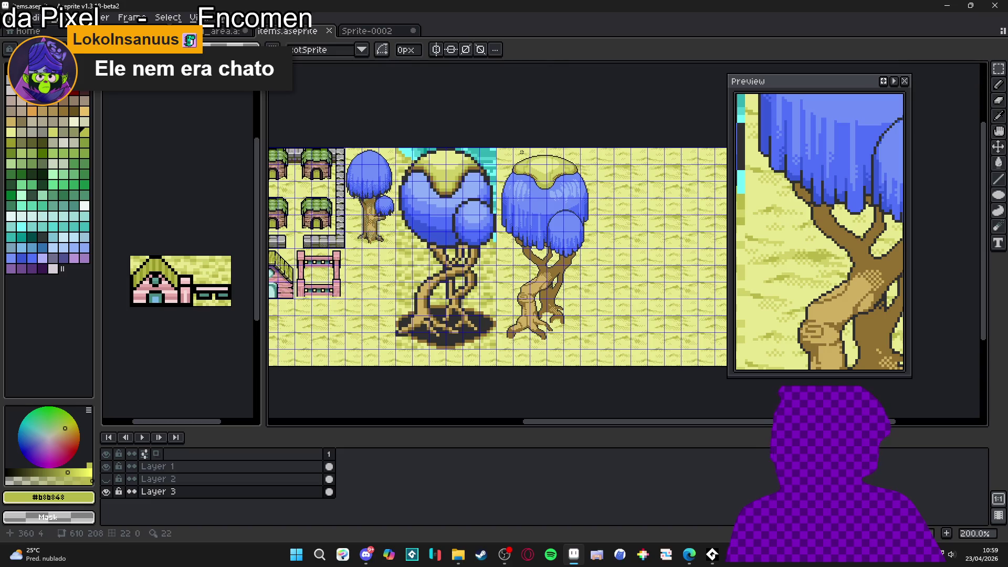
# Step: Marquee-select the right-hand tree on the items sheet, then deselect it and return to the brush
pyautogui.moveTo(501, 159)
pyautogui.mouseDown()
pyautogui.moveTo(547, 216)
pyautogui.moveTo(600, 251)
pyautogui.mouseUp()
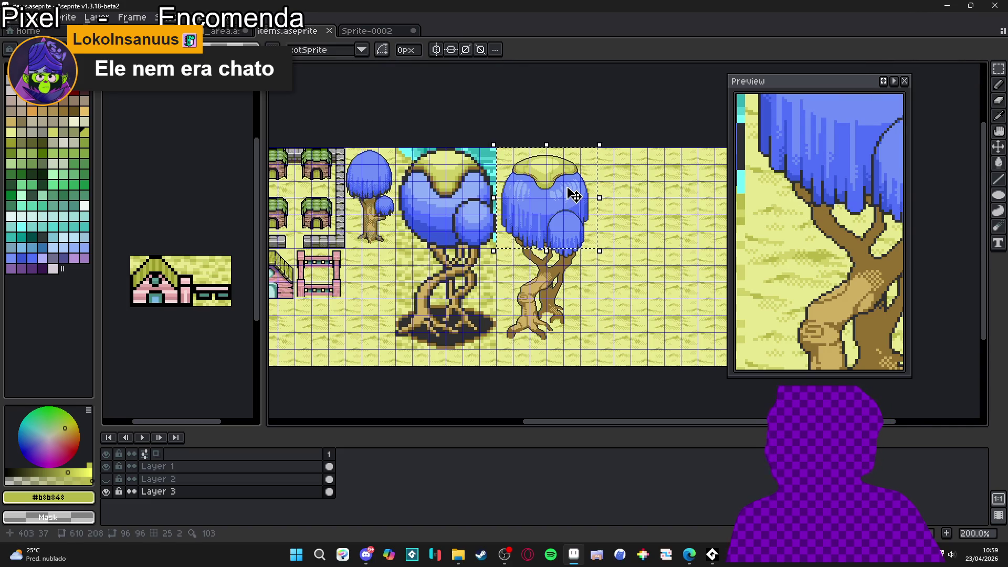
pyautogui.hotkey('ctrl', 'd')
pyautogui.press('b')
# Step: Toggle Layer 3 off and on, then paint sand over the tall tree's canopy in second_area
pyautogui.click(107, 492)
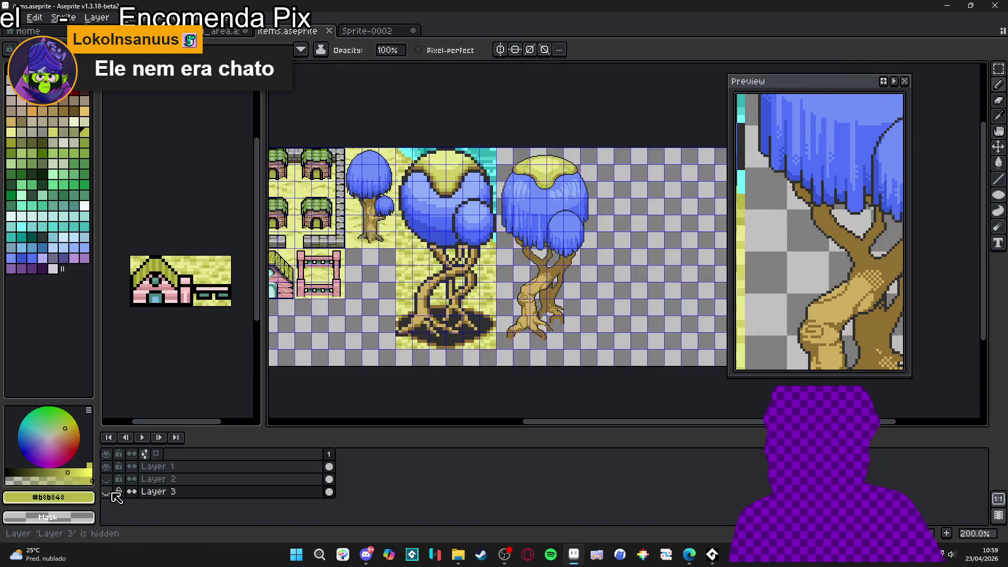
pyautogui.click(107, 492)
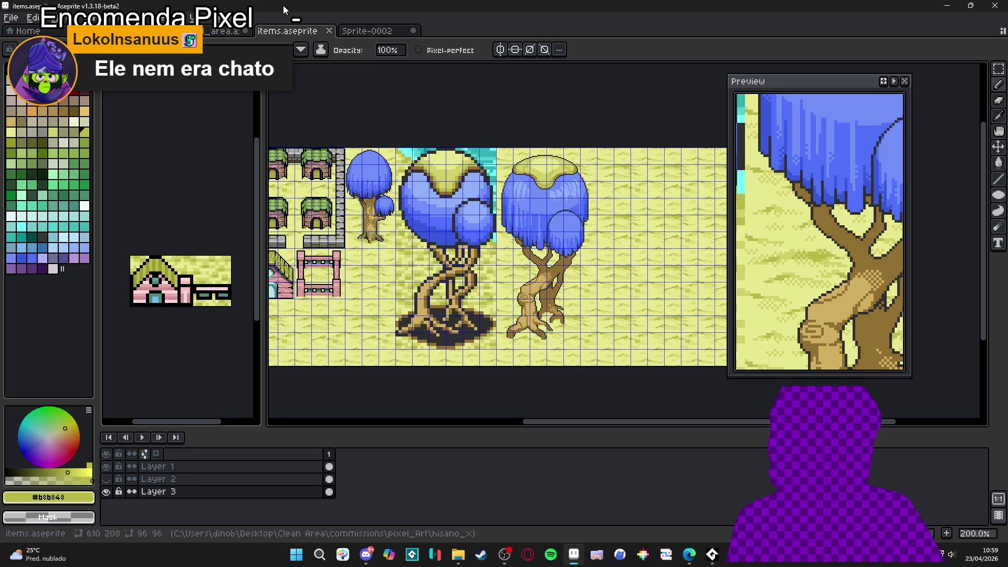
pyautogui.click(226, 30)
pyautogui.moveTo(472, 158)
pyautogui.mouseDown()
pyautogui.moveTo(525, 210)
pyautogui.moveTo(473, 131)
pyautogui.moveTo(498, 157)
pyautogui.moveTo(507, 186)
pyautogui.mouseUp()
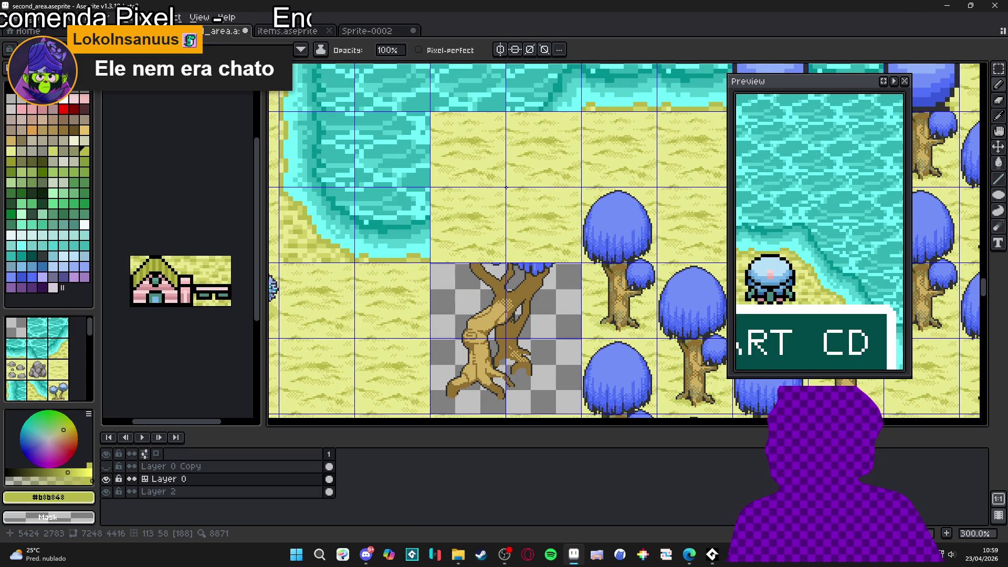
# Step: Undo the canopy sand and delete the tree's black background with the Magic Wand
pyautogui.scroll(-1, 506, 186)
pyautogui.hotkey('ctrl', 'z')
pyautogui.press('w')
pyautogui.click(539, 267)
pyautogui.press('Delete')
pyautogui.hscroll(-5, 380, 237)
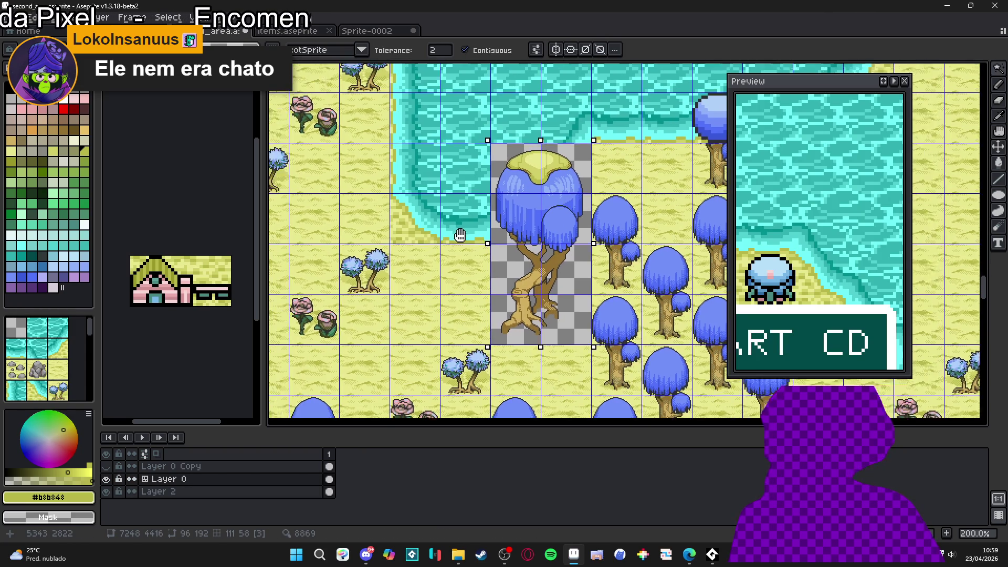
# Step: Copy a sand patch left of the tree and paste it onto the tree tile, then undo it
pyautogui.press('m')
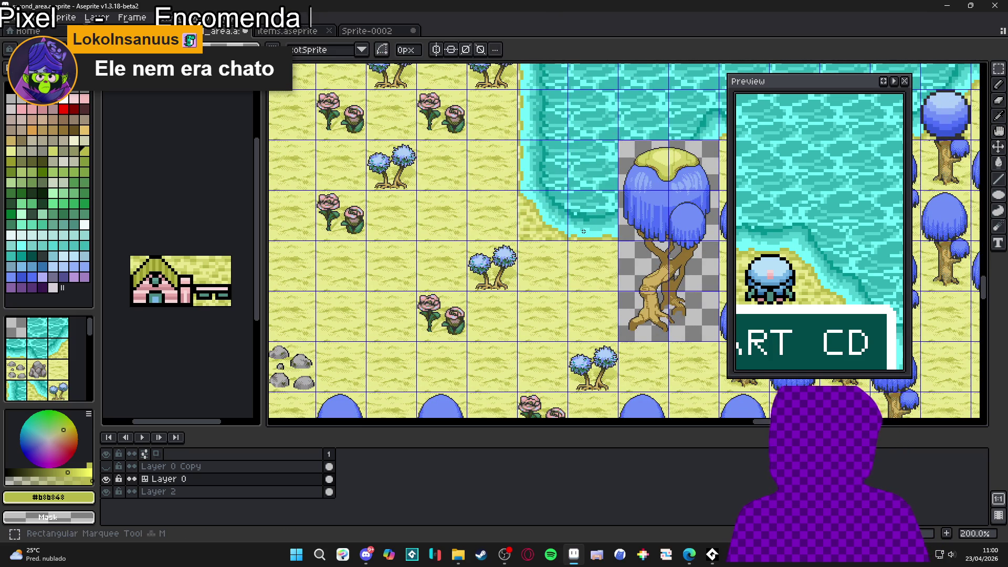
pyautogui.hotkey('ctrl', 'c')
pyautogui.moveTo(420, 244)
pyautogui.mouseDown()
pyautogui.moveTo(470, 295)
pyautogui.moveTo(634, 223)
pyautogui.moveTo(494, 254)
pyautogui.mouseUp()
pyautogui.hotkey('ctrl', 'v')
pyautogui.press('b')
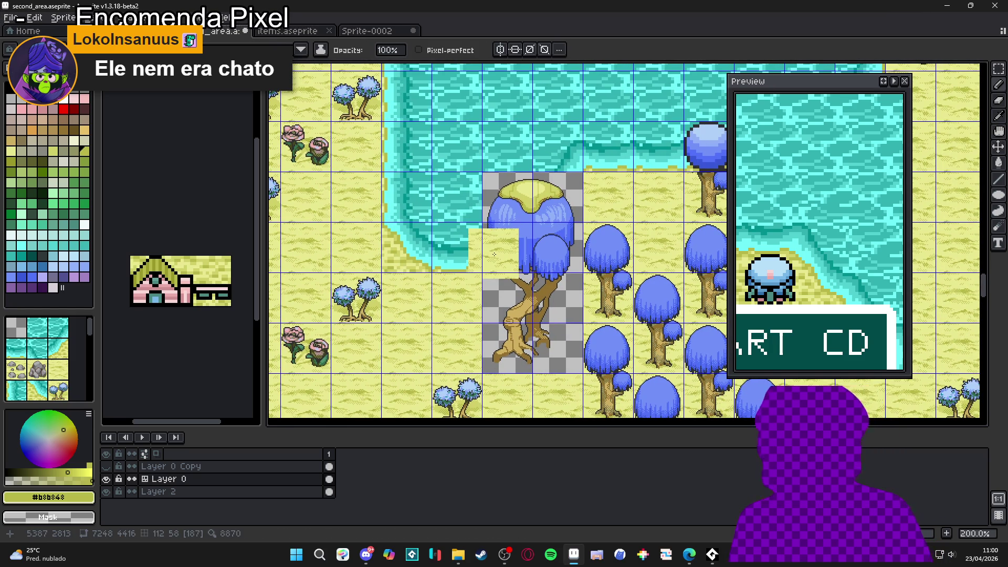
pyautogui.hotkey('ctrl', 'z')
# Step: Paste a square of sand and slide it left over the tree's canopy
pyautogui.press('m')
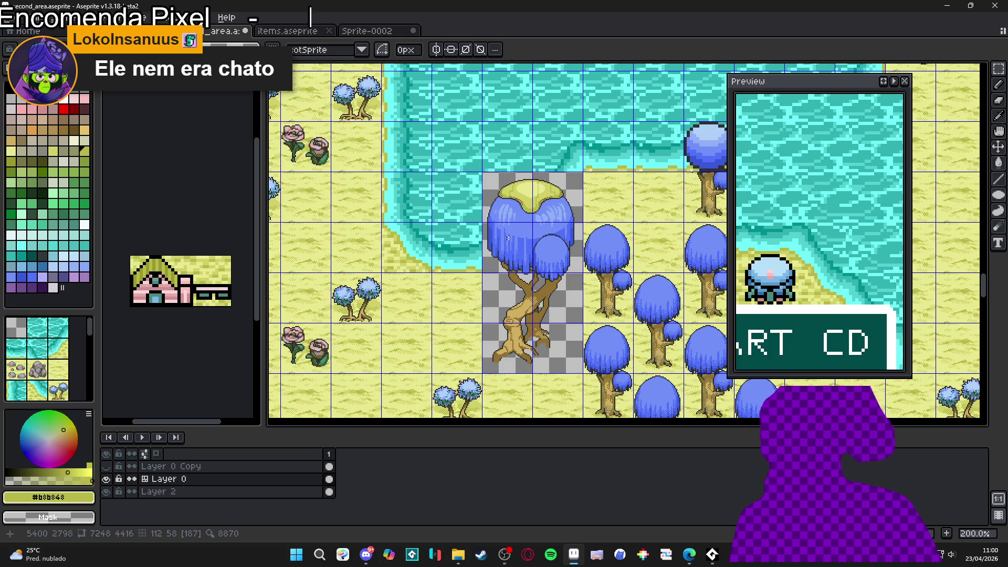
pyautogui.hotkey('ctrl', 'v')
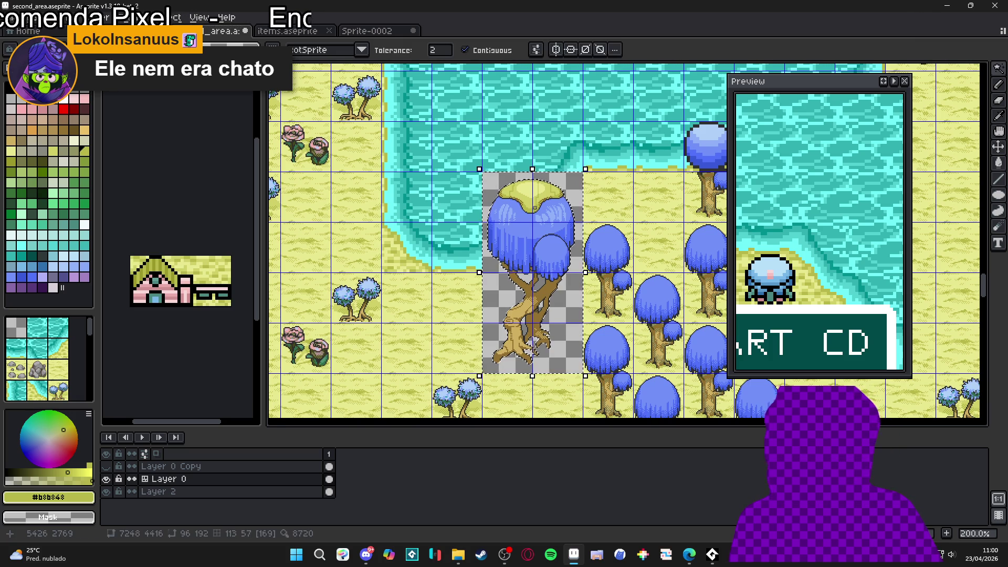
pyautogui.press('b')
pyautogui.scroll(3, 530, 209)
pyautogui.moveTo(507, 179)
pyautogui.mouseDown()
pyautogui.moveTo(448, 179)
pyautogui.moveTo(449, 241)
pyautogui.moveTo(370, 296)
pyautogui.moveTo(447, 298)
pyautogui.moveTo(525, 248)
pyautogui.mouseUp()
pyautogui.press('g')
pyautogui.scroll(-2, 447, 299)
pyautogui.scroll(-1, 551, 342)
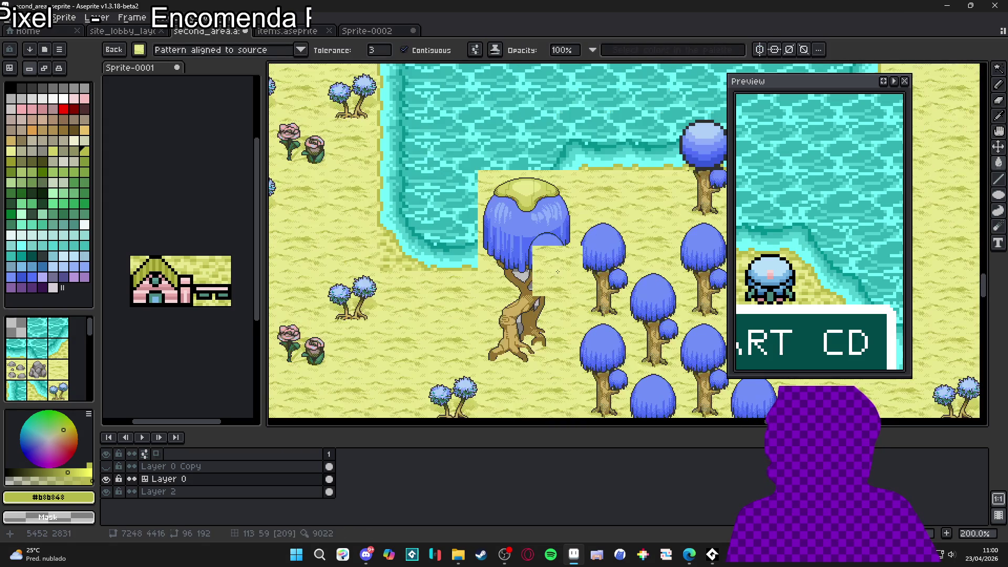
# Step: Undo the sand edits and delete the black background using a non-contiguous Magic Wand selection
pyautogui.hotkey('ctrl', 'z')
pyautogui.hotkey('ctrl', 'z')
pyautogui.hotkey('ctrl', 'z')
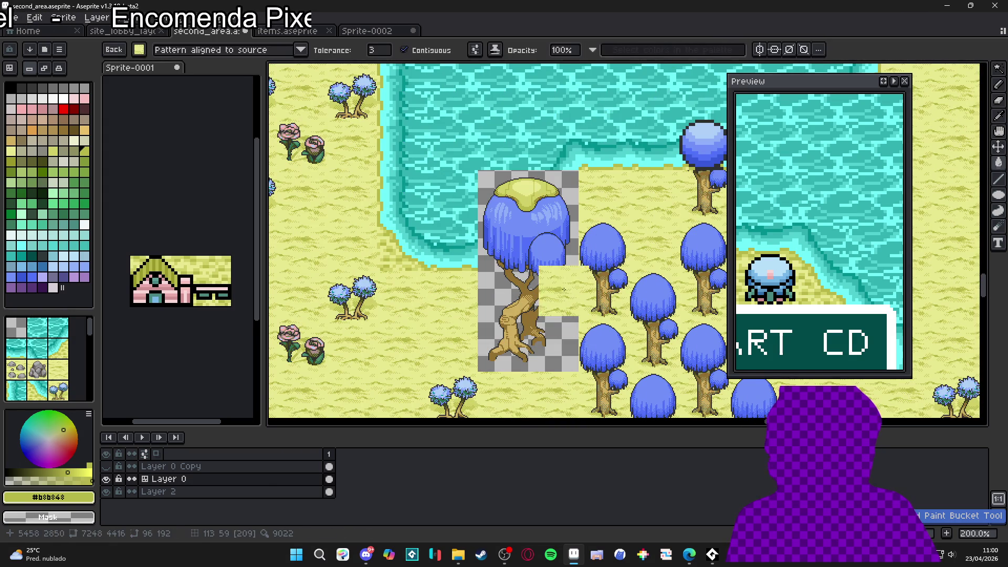
pyautogui.hotkey('ctrl', 'z')
pyautogui.press('w')
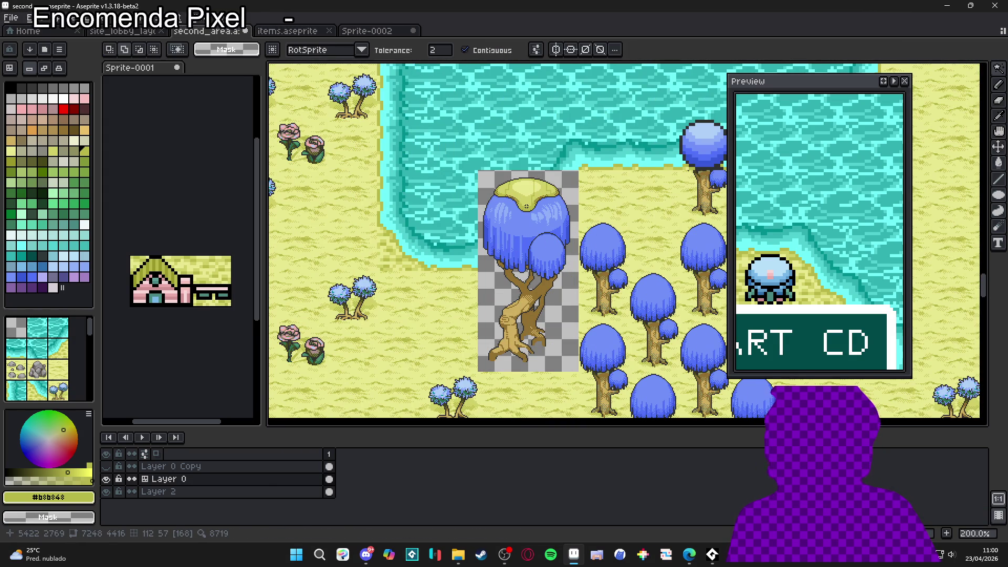
pyautogui.click(465, 50)
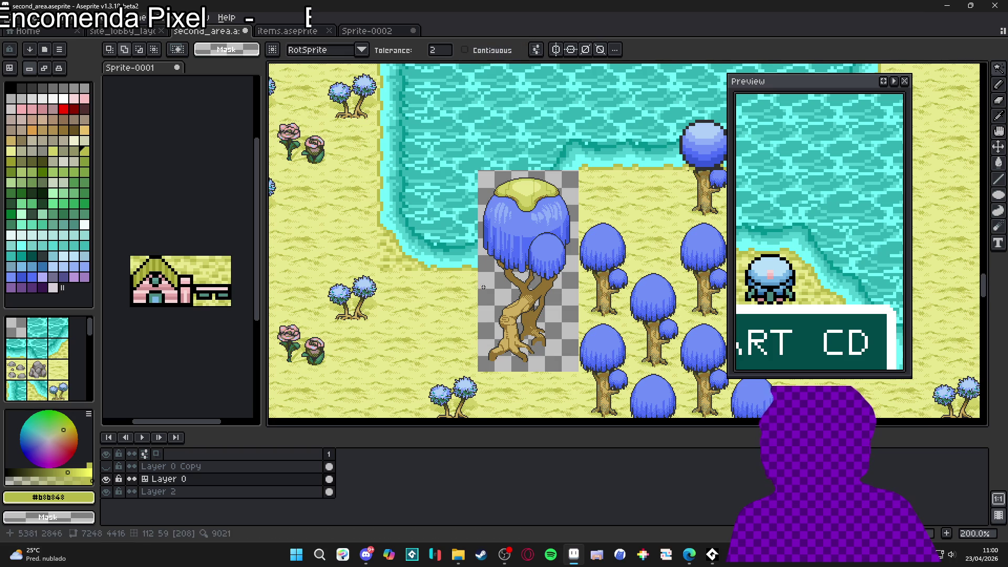
pyautogui.scroll(1, 491, 283)
pyautogui.click(500, 282)
pyautogui.press('Delete')
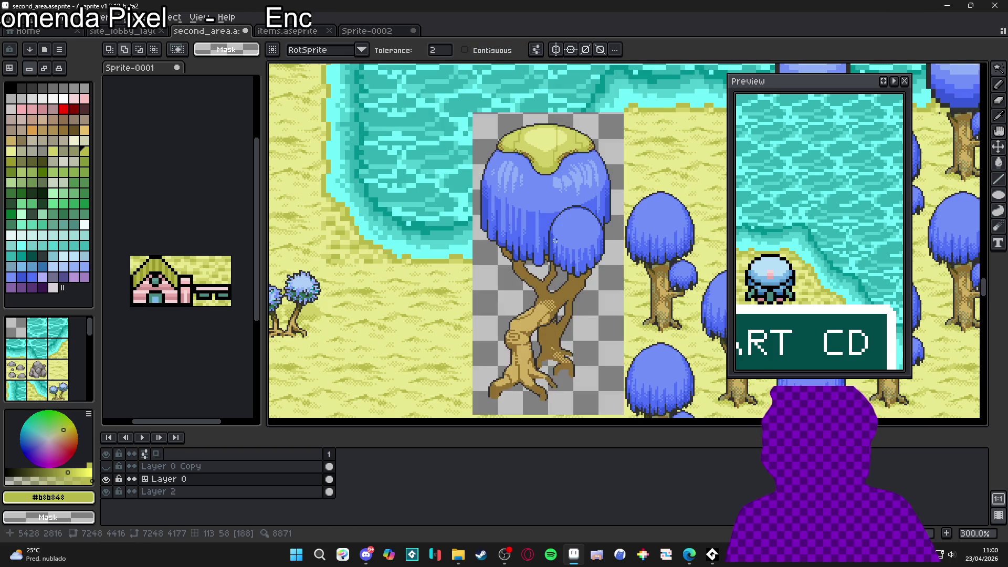
# Step: Paste the sand square and move it over the tree top
pyautogui.hotkey('ctrl', 'v')
pyautogui.moveTo(535, 196)
pyautogui.mouseDown()
pyautogui.moveTo(459, 109)
pyautogui.moveTo(514, 164)
pyautogui.moveTo(511, 152)
pyautogui.mouseUp()
pyautogui.scroll(1, 512, 158)
pyautogui.scroll(-2, 510, 151)
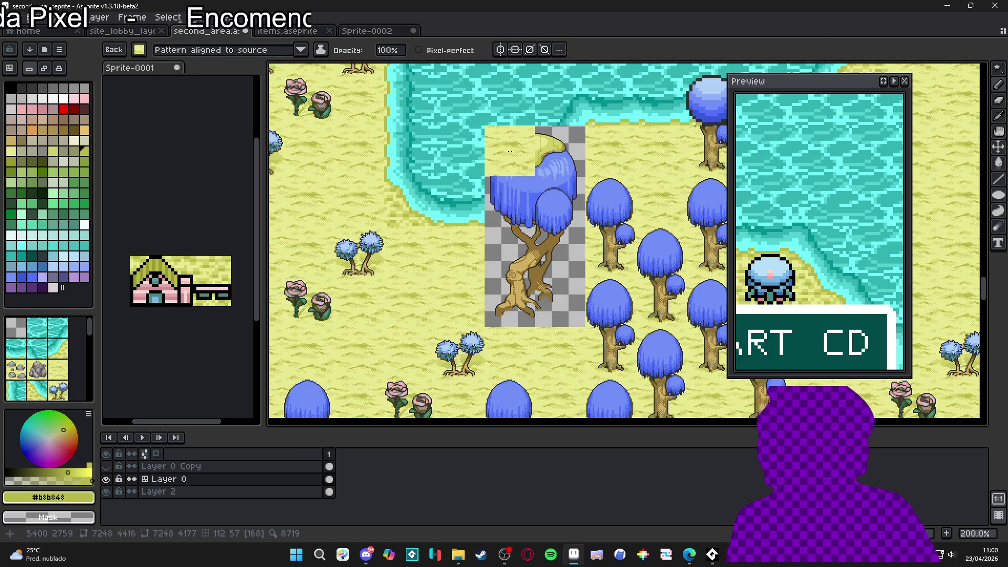
pyautogui.press('g')
pyautogui.moveTo(510, 151)
pyautogui.mouseDown()
pyautogui.moveTo(553, 198)
pyautogui.moveTo(540, 157)
pyautogui.moveTo(474, 137)
pyautogui.moveTo(463, 318)
pyautogui.moveTo(472, 273)
pyautogui.mouseUp()
# Step: Move the sand square off the tree cap and fill the transparent patch beside the tree with sand
pyautogui.scroll(1, 520, 149)
pyautogui.scroll(-2, 473, 252)
pyautogui.scroll(-1, 469, 225)
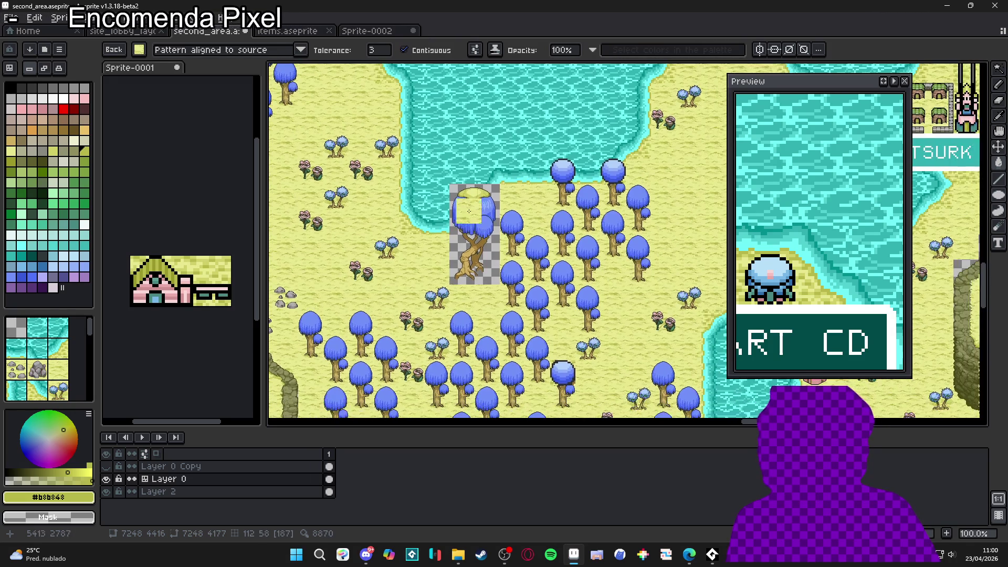
pyautogui.scroll(1, 469, 211)
pyautogui.moveTo(463, 184)
pyautogui.mouseDown()
pyautogui.moveTo(441, 139)
pyautogui.moveTo(451, 118)
pyautogui.moveTo(444, 134)
pyautogui.mouseUp()
pyautogui.click(415, 181)
pyautogui.moveTo(415, 183); pyautogui.dragTo(512, 312)
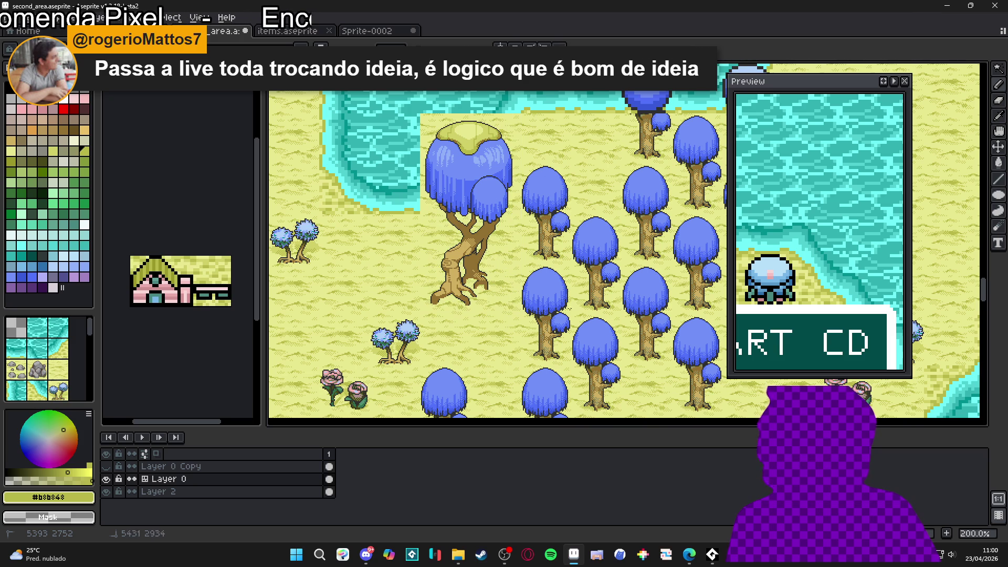
# Step: Pan and zoom across the map, glance at Sprite-0002, and return to second_area
pyautogui.moveTo(535, 218); pyautogui.dragTo(593, 231)
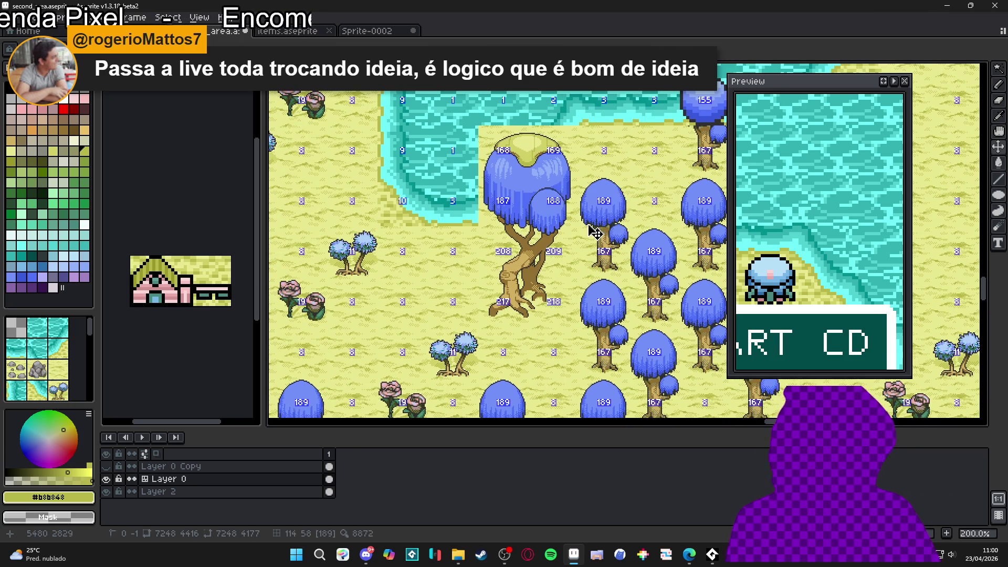
pyautogui.scroll(-6, 505, 242)
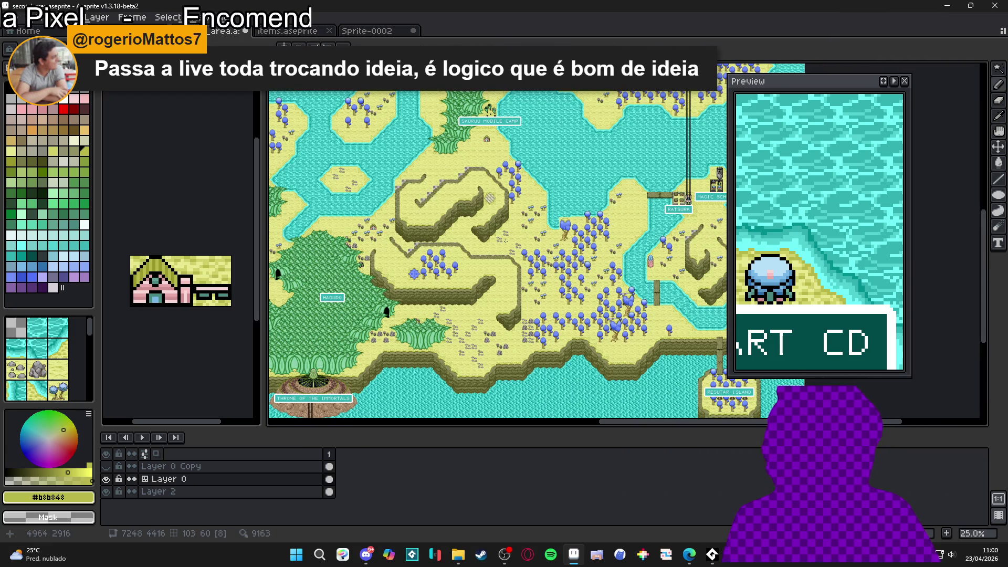
pyautogui.scroll(6, 578, 223)
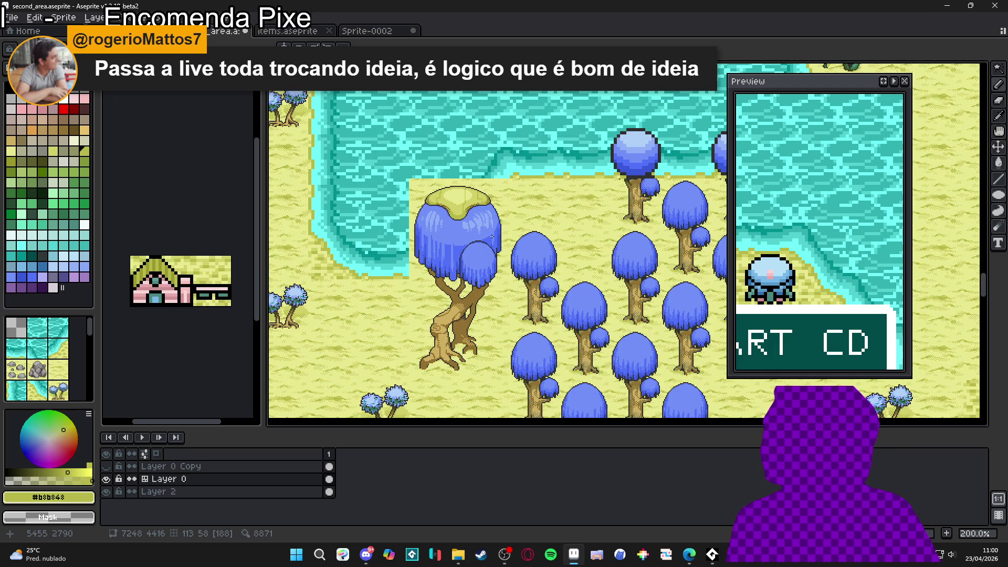
pyautogui.scroll(-1, 494, 237)
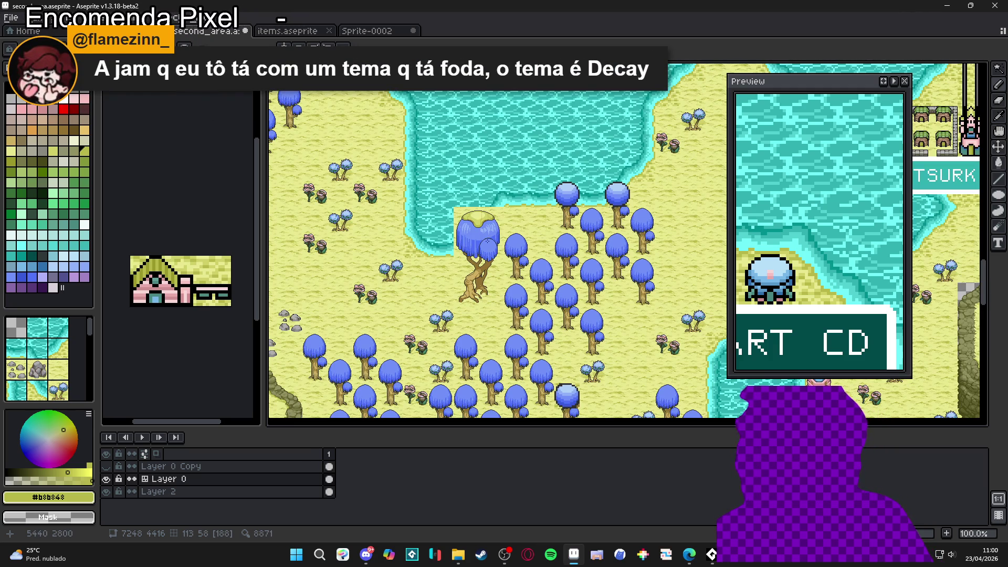
pyautogui.scroll(-1, 488, 241)
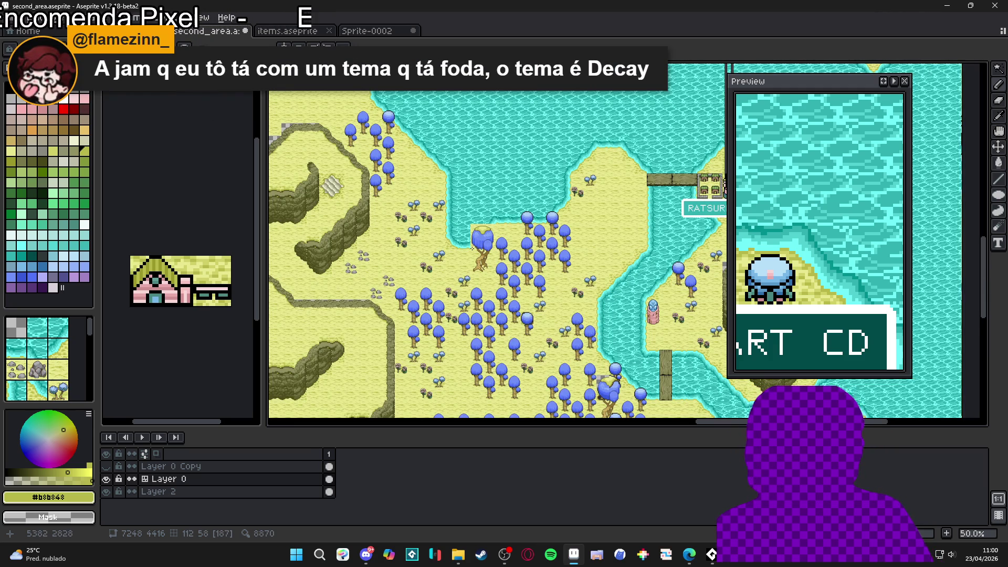
pyautogui.scroll(-1, 472, 256)
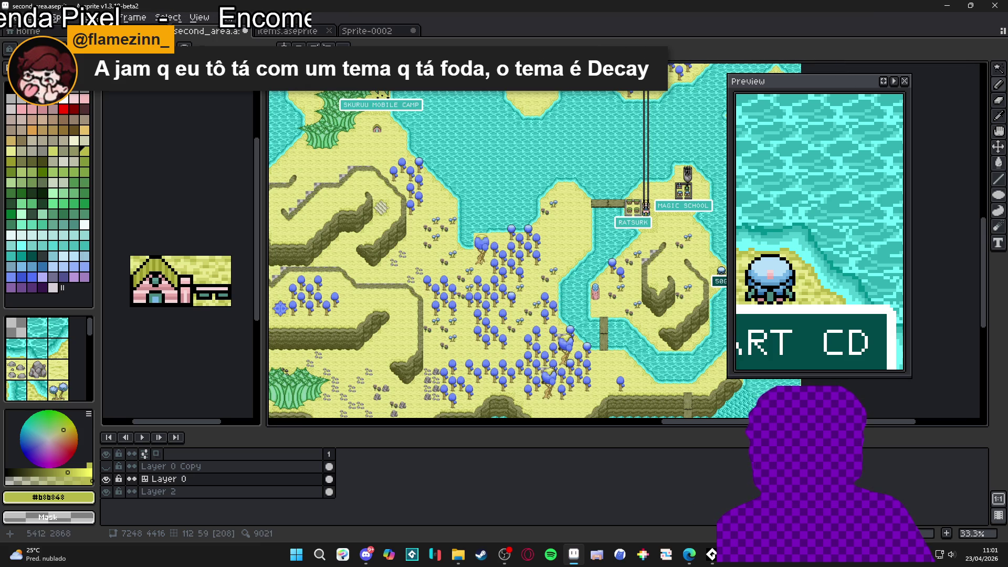
pyautogui.scroll(1, 456, 292)
pyautogui.click(367, 31)
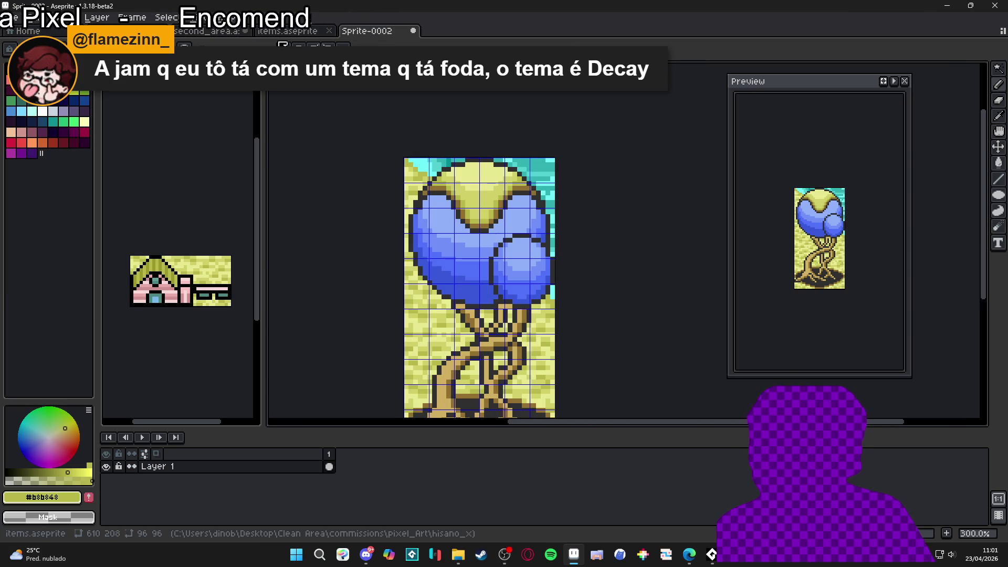
pyautogui.click(208, 31)
pyautogui.scroll(1, 493, 265)
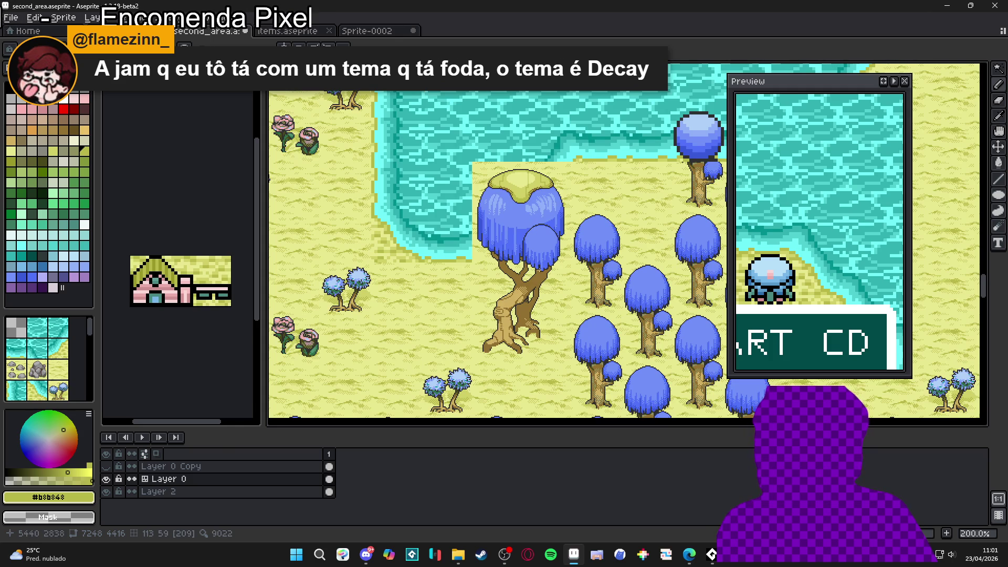
# Step: Undo the last pencil stroke of sand, recheck the enlarged tree in Sprite-0002, and return to the map
pyautogui.hotkey('ctrl', 'z')
pyautogui.hotkey('ctrl', 'z')
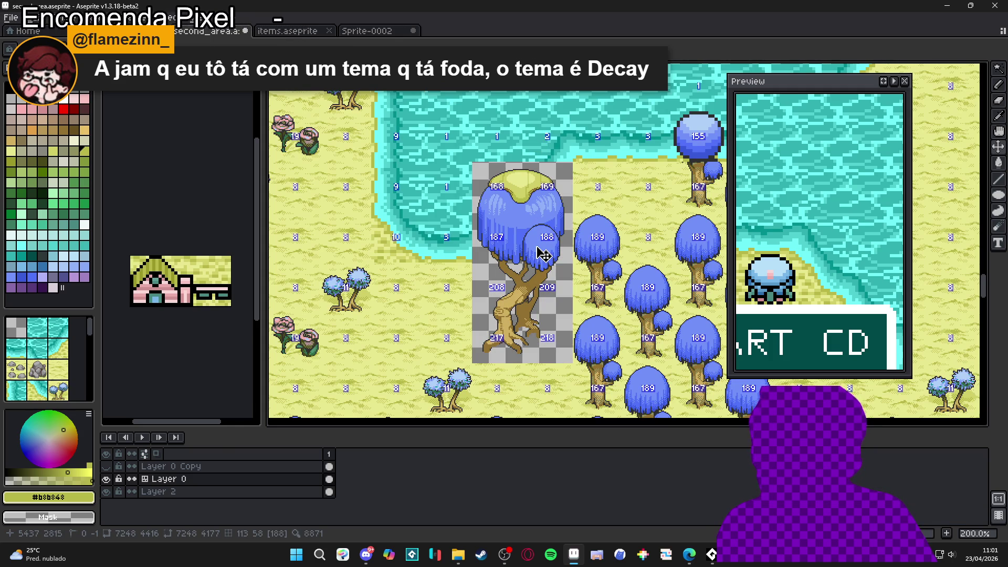
pyautogui.scroll(-3, 543, 254)
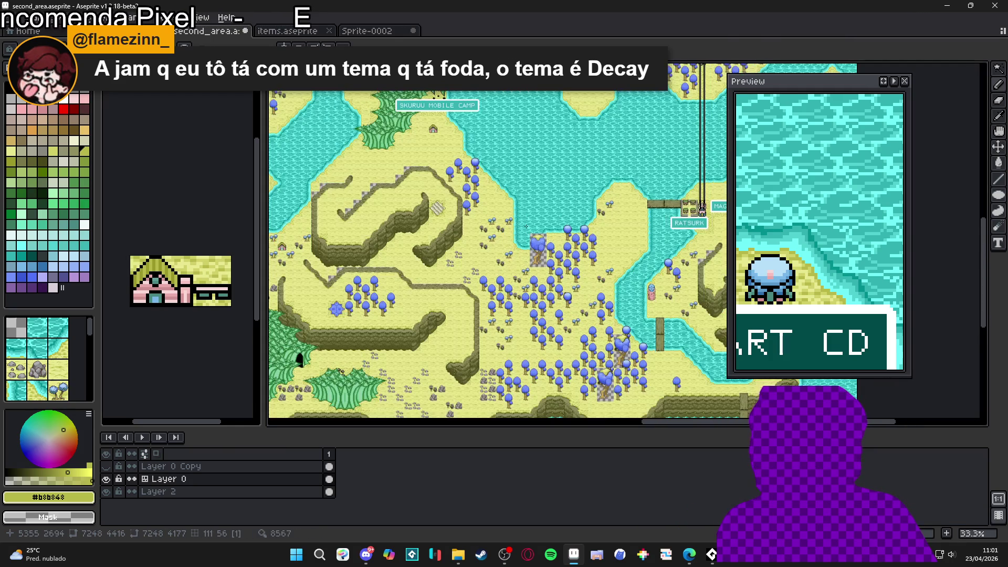
pyautogui.scroll(2, 527, 226)
pyautogui.scroll(-2, 533, 227)
pyautogui.moveTo(533, 227)
pyautogui.mouseDown()
pyautogui.moveTo(525, 263)
pyautogui.moveTo(541, 231)
pyautogui.moveTo(541, 326)
pyautogui.moveTo(495, 216)
pyautogui.mouseUp()
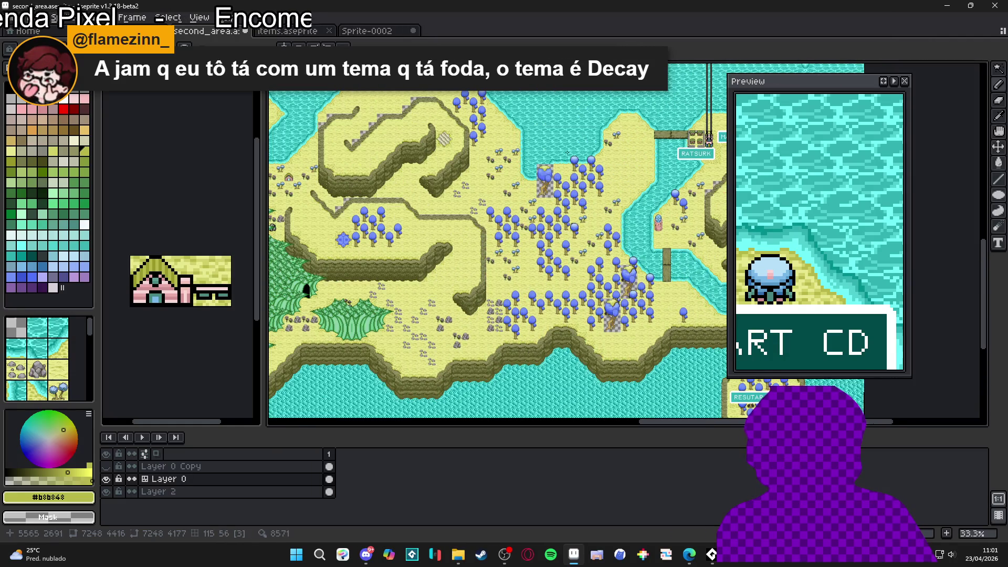
pyautogui.scroll(3, 495, 215)
pyautogui.click(376, 32)
pyautogui.click(234, 35)
pyautogui.scroll(-1, 524, 237)
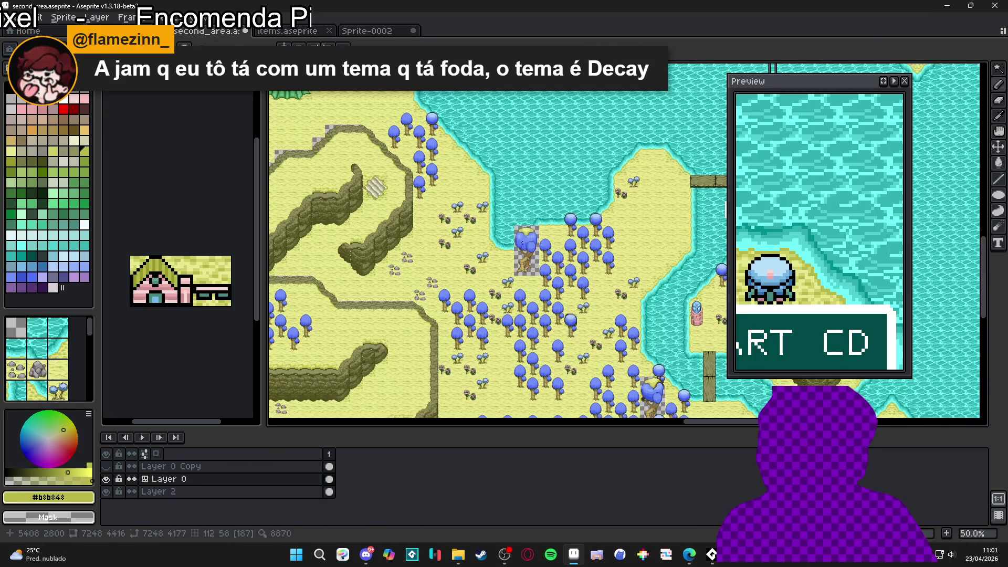
pyautogui.scroll(3, 524, 237)
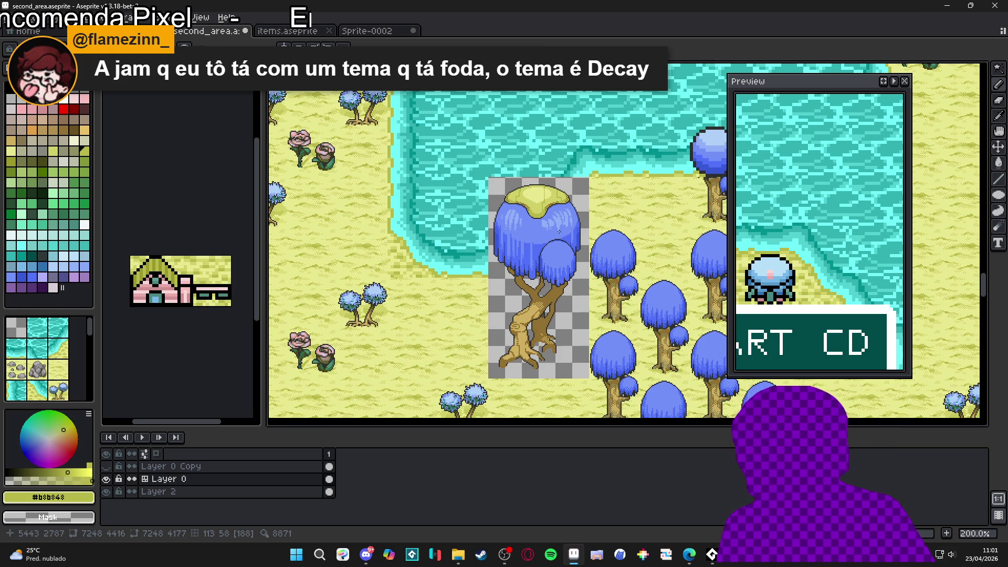
# Step: Zoom and pan across the second_area map, then open Sprite-0002 with the enlarged blue tree
pyautogui.scroll(-2, 559, 226)
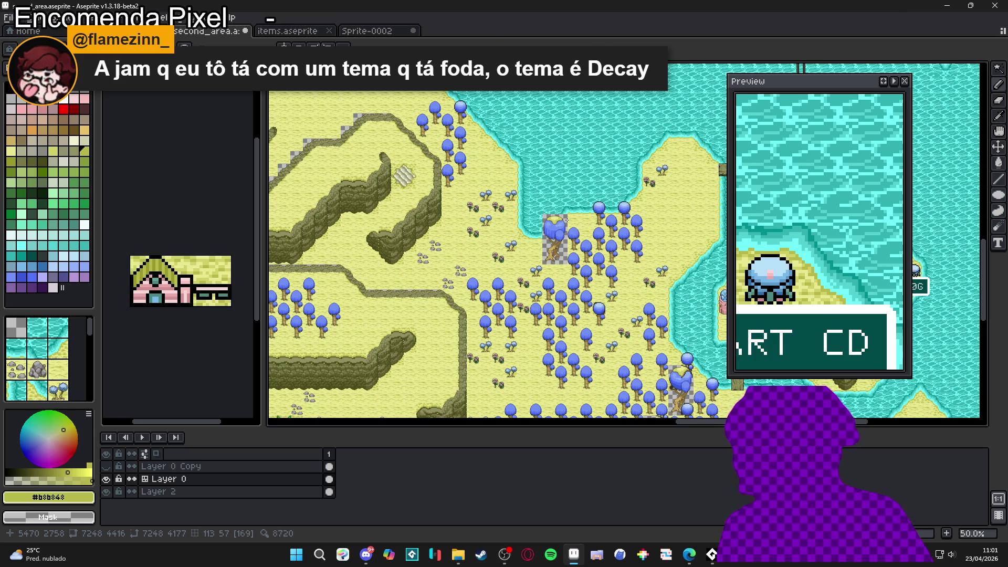
pyautogui.scroll(1, 560, 225)
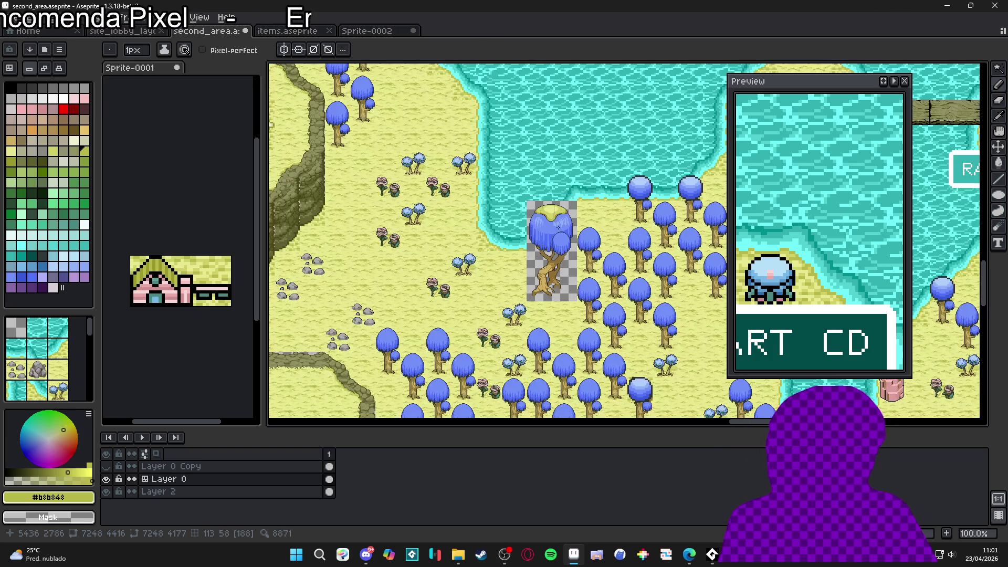
pyautogui.scroll(1, 558, 226)
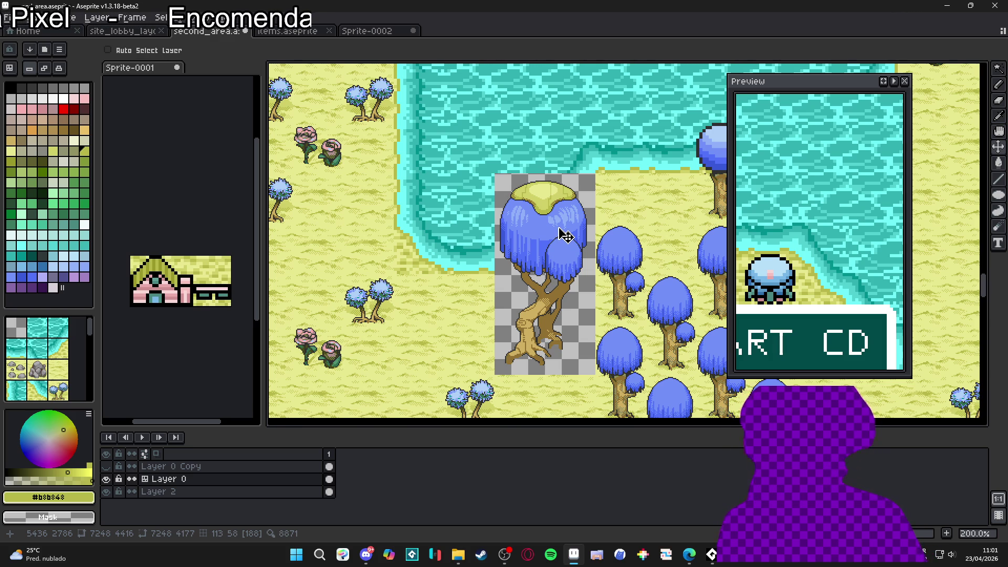
pyautogui.scroll(-2, 565, 235)
pyautogui.moveTo(491, 247)
pyautogui.mouseDown()
pyautogui.moveTo(563, 224)
pyautogui.moveTo(450, 193)
pyautogui.mouseUp()
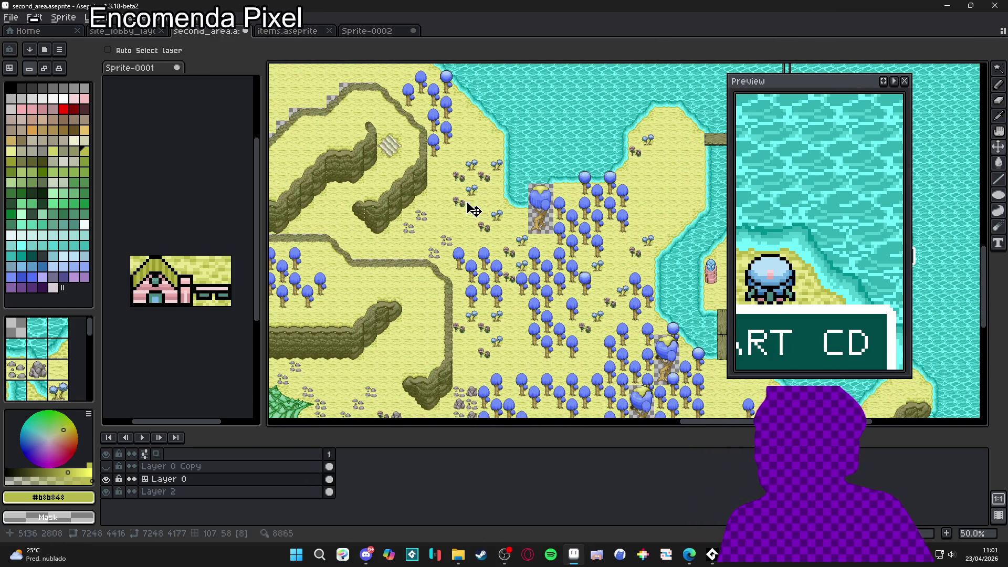
pyautogui.scroll(1, 531, 214)
pyautogui.scroll(1, 532, 214)
pyautogui.click(371, 31)
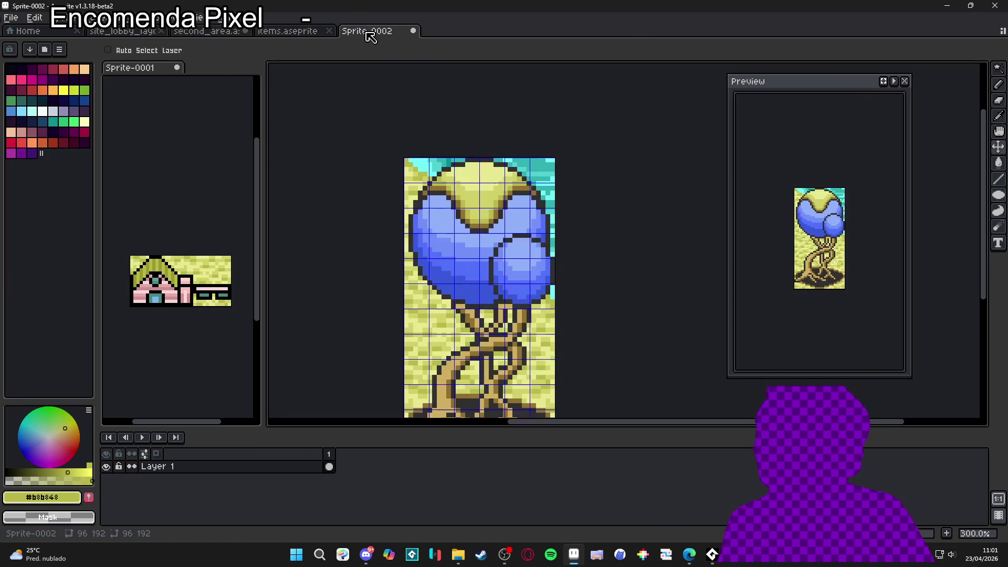
# Step: Glance at items.aseprite and Sprite-0002, then go back to the second_area map
pyautogui.click(287, 31)
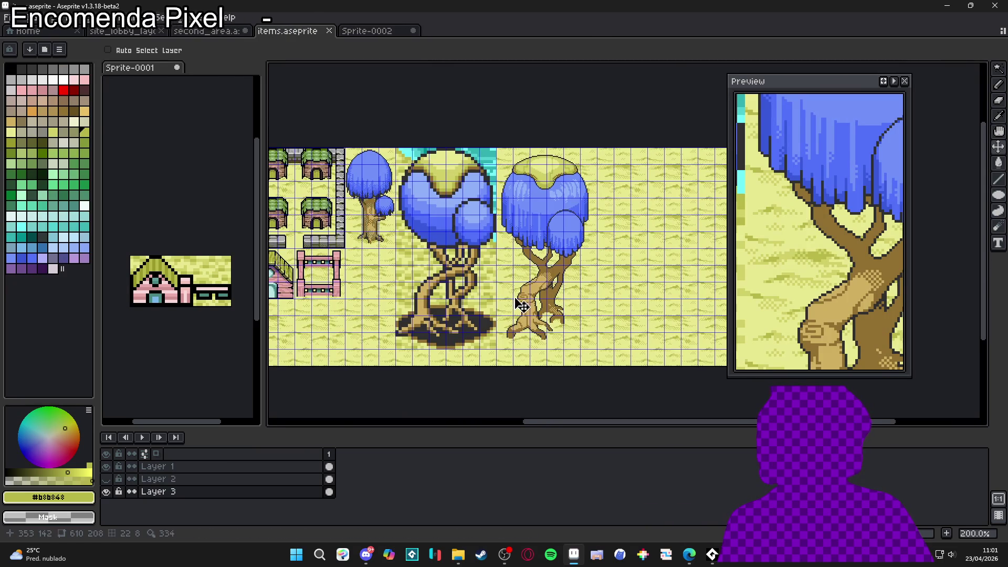
pyautogui.click(343, 33)
pyautogui.click(208, 31)
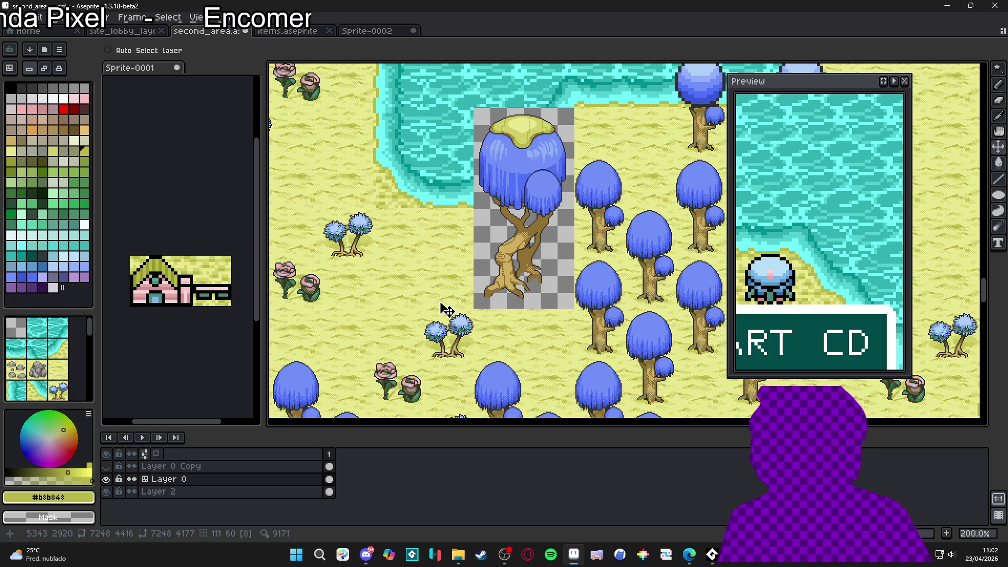
# Step: Paint sand with the custom sand pattern brush over the checkered area around the tree
pyautogui.press('m')
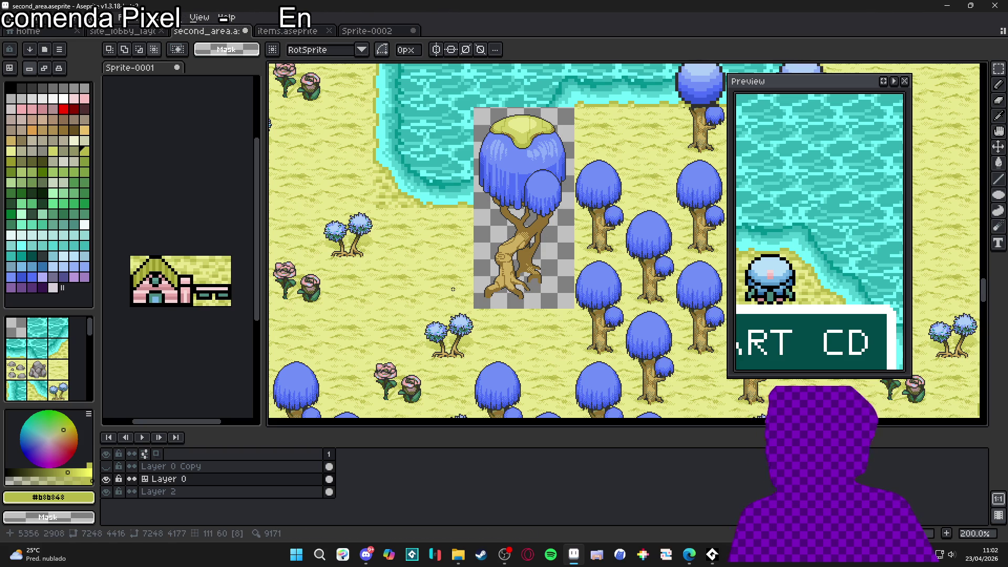
pyautogui.press('v')
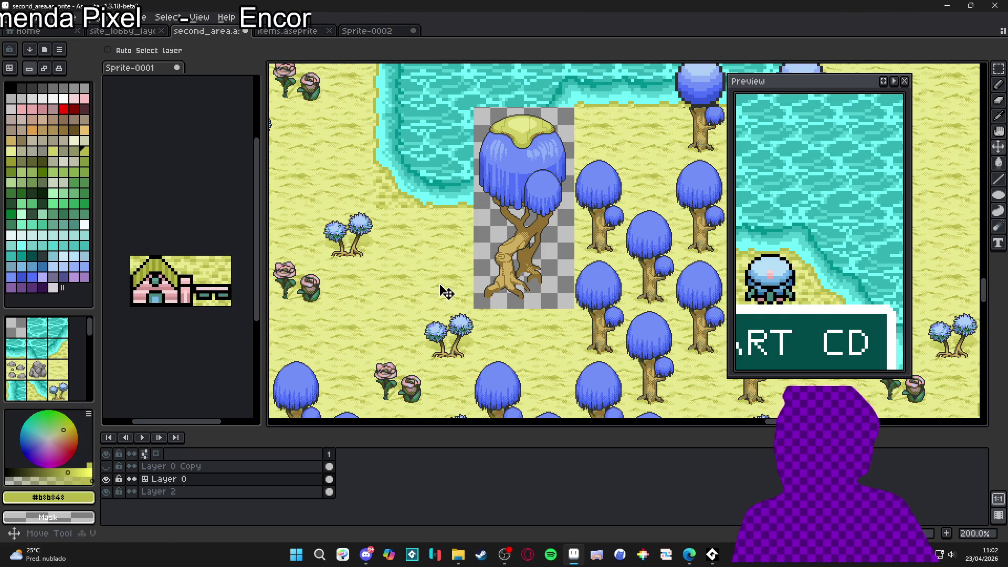
pyautogui.press('m')
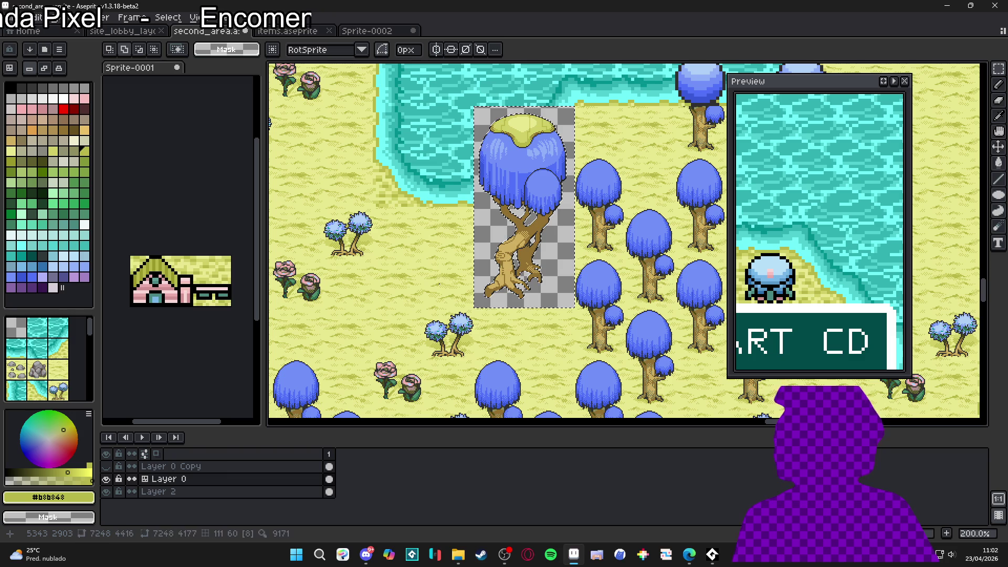
pyautogui.hotkey('ctrl', 'b')
pyautogui.press('w')
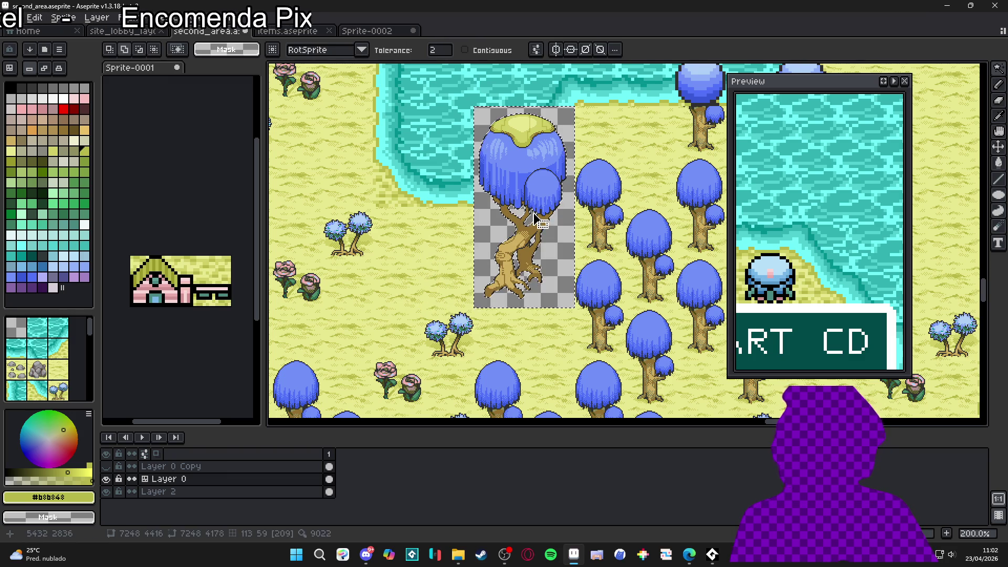
pyautogui.press('b')
pyautogui.moveTo(576, 107)
pyautogui.mouseDown()
pyautogui.moveTo(494, 247)
pyautogui.moveTo(489, 284)
pyautogui.moveTo(541, 283)
pyautogui.moveTo(570, 319)
pyautogui.mouseUp()
# Step: Toggle Layer 0 Copy's visibility repeatedly to compare the map before and after the sand
pyautogui.press('v')
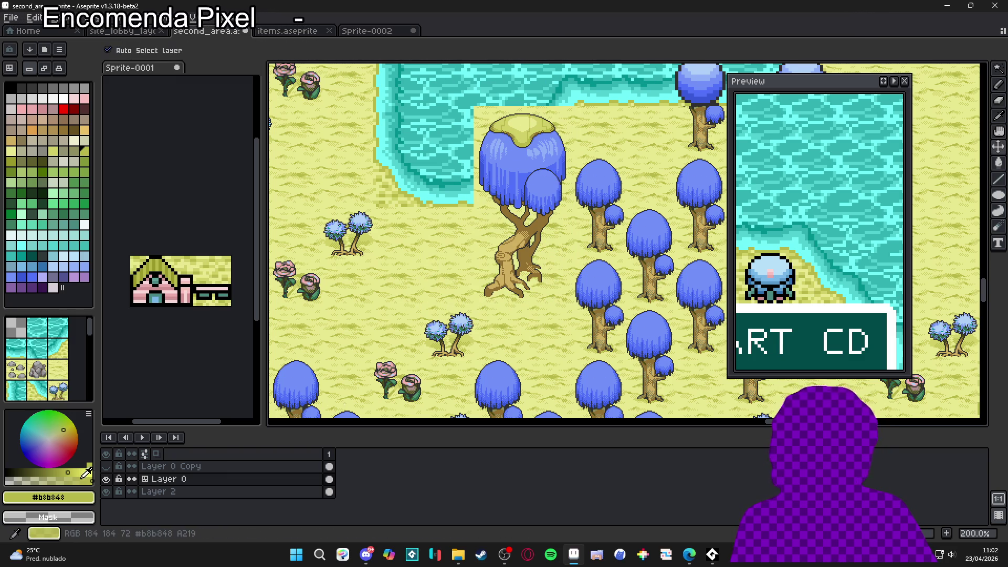
pyautogui.click(106, 467)
pyautogui.click(107, 468)
pyautogui.click(107, 468)
pyautogui.click(107, 467)
pyautogui.click(107, 468)
pyautogui.click(107, 468)
pyautogui.click(107, 467)
pyautogui.click(107, 467)
pyautogui.click(107, 468)
pyautogui.click(107, 468)
pyautogui.click(107, 468)
pyautogui.click(107, 467)
pyautogui.click(109, 471)
pyautogui.click(109, 471)
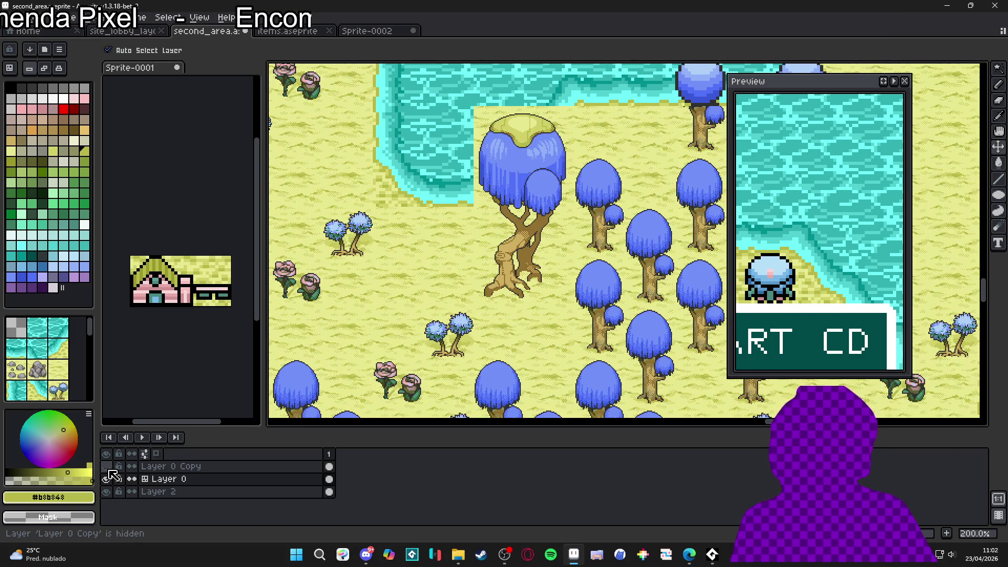
pyautogui.click(110, 471)
pyautogui.click(110, 472)
# Step: Reset the brush to the default 1px and save the second_area map
pyautogui.press('b')
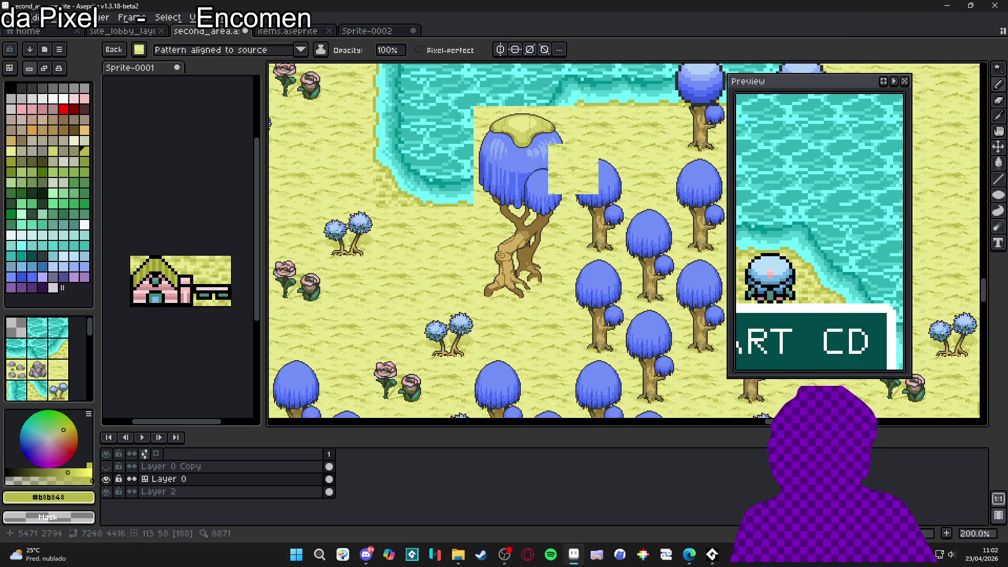
pyautogui.press('Escape')
pyautogui.scroll(-2, 489, 263)
pyautogui.scroll(1, 489, 263)
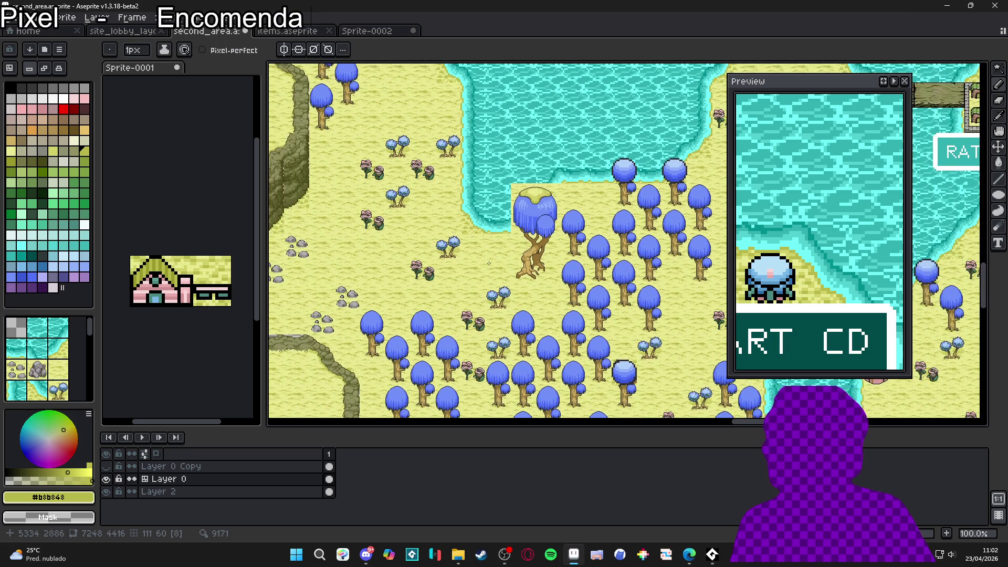
pyautogui.scroll(-3, 489, 263)
pyautogui.scroll(2, 538, 225)
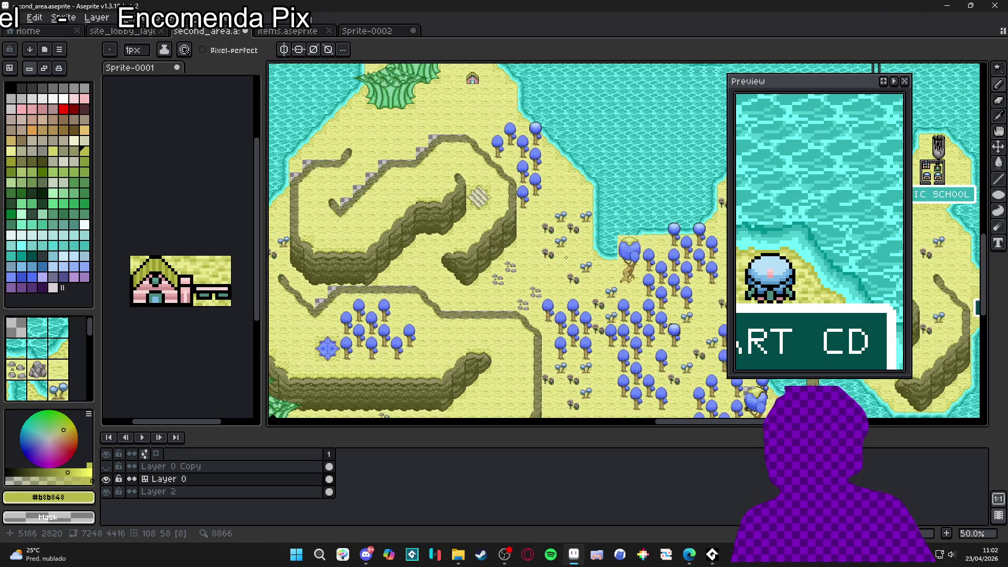
pyautogui.hotkey('ctrl', 's')
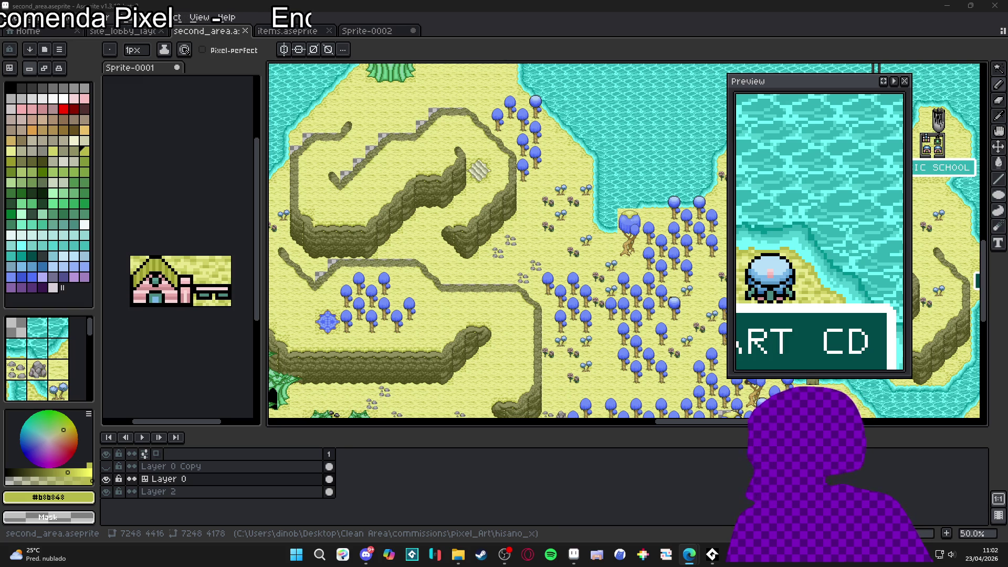
# Step: Pan across the map to view the Jurayn area, the lab, and the LAGON area
pyautogui.scroll(-2, 476, 199)
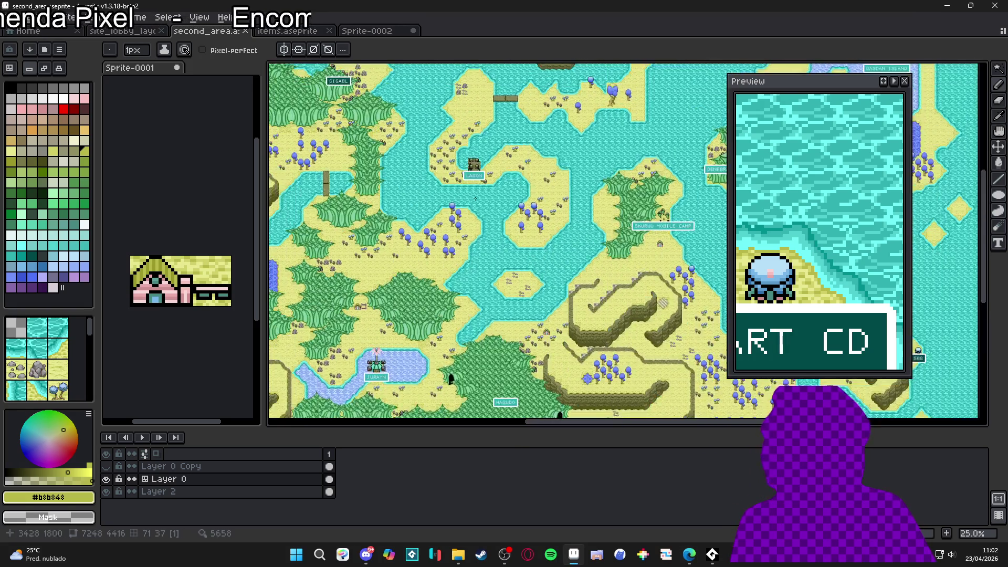
pyautogui.moveTo(477, 199); pyautogui.dragTo(490, 272)
pyautogui.moveTo(384, 215); pyautogui.dragTo(551, 144)
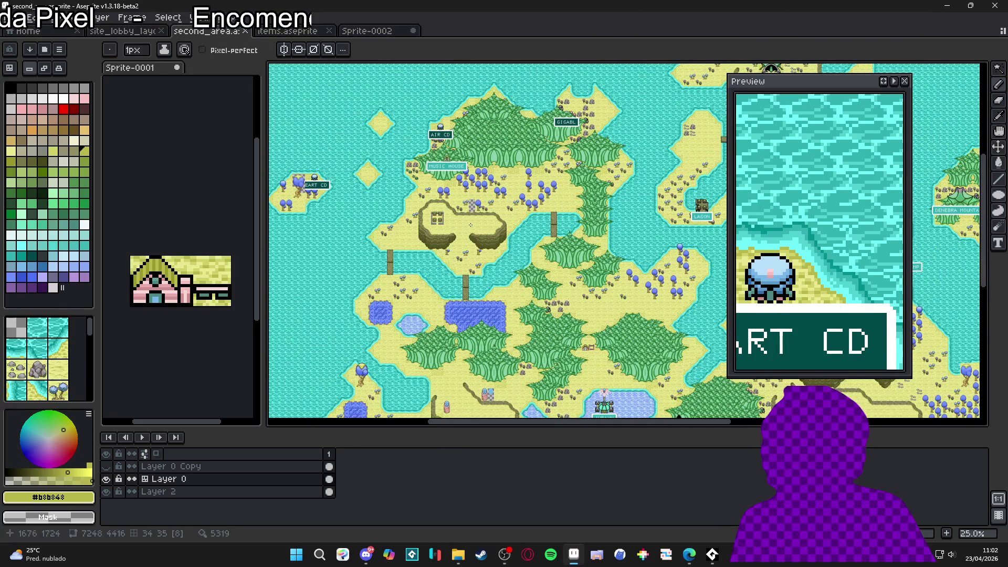
pyautogui.moveTo(679, 417)
pyautogui.mouseDown()
pyautogui.moveTo(629, 364)
pyautogui.moveTo(628, 257)
pyautogui.mouseUp()
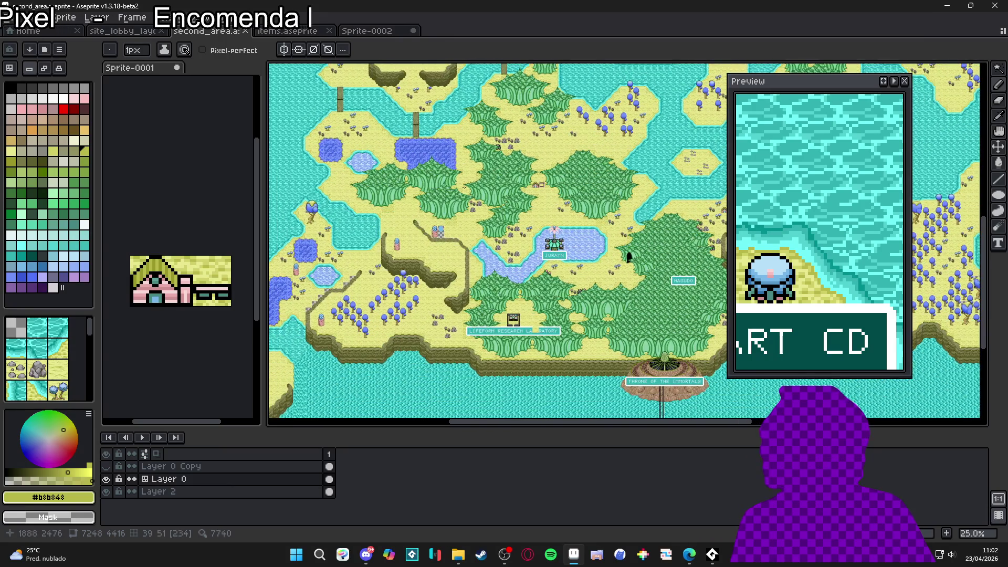
pyautogui.scroll(5, 629, 256)
pyautogui.scroll(1, 609, 260)
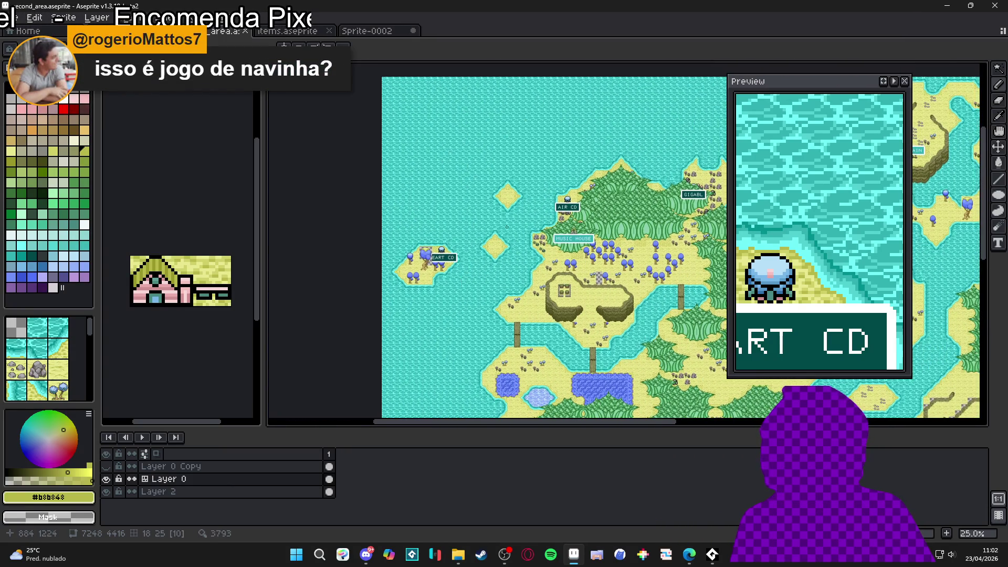
pyautogui.scroll(1, 600, 264)
pyautogui.moveTo(599, 265); pyautogui.dragTo(316, 263)
pyautogui.moveTo(775, 255); pyautogui.dragTo(476, 252)
pyautogui.scroll(3, 473, 251)
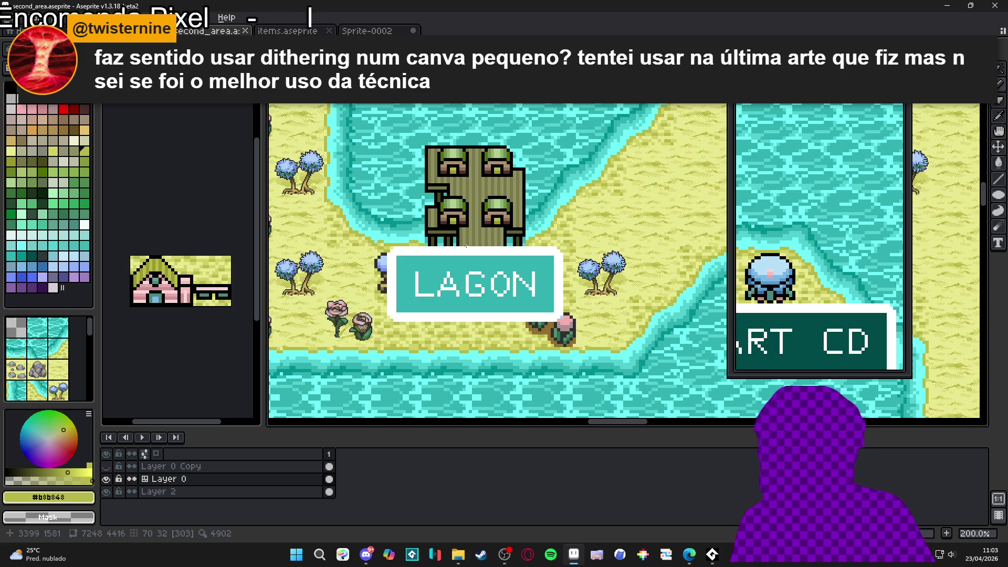
# Step: Pan past JURAYN, AIR CD and MUSIC HOUSE to the blue-tree cliffs in the north
pyautogui.scroll(-2, 464, 254)
pyautogui.scroll(2, 499, 231)
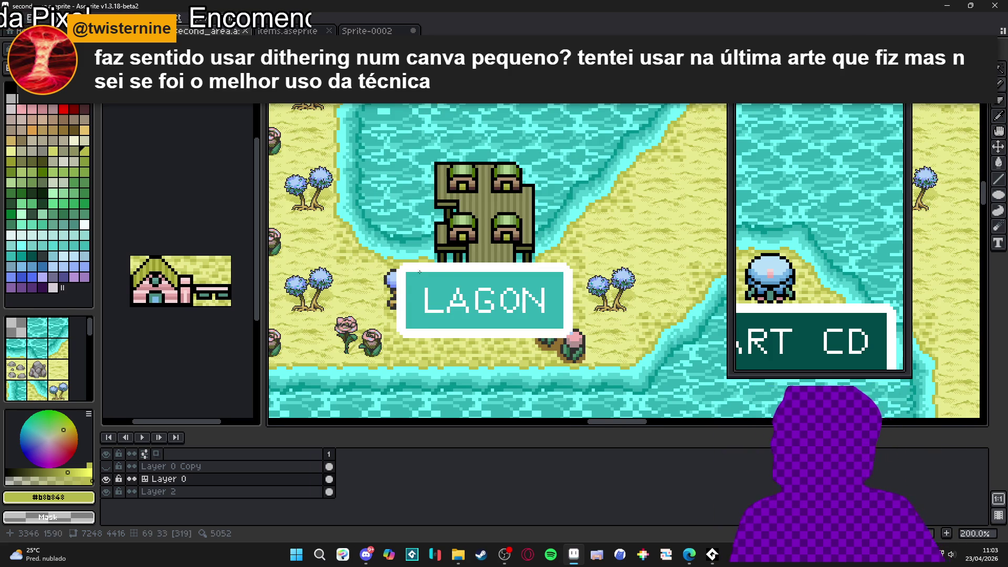
pyautogui.scroll(-2, 441, 304)
pyautogui.scroll(-1, 441, 304)
pyautogui.moveTo(526, 388)
pyautogui.mouseDown()
pyautogui.moveTo(604, 286)
pyautogui.moveTo(518, 230)
pyautogui.mouseUp()
pyautogui.moveTo(408, 236); pyautogui.dragTo(420, 399)
pyautogui.moveTo(494, 147); pyautogui.dragTo(505, 309)
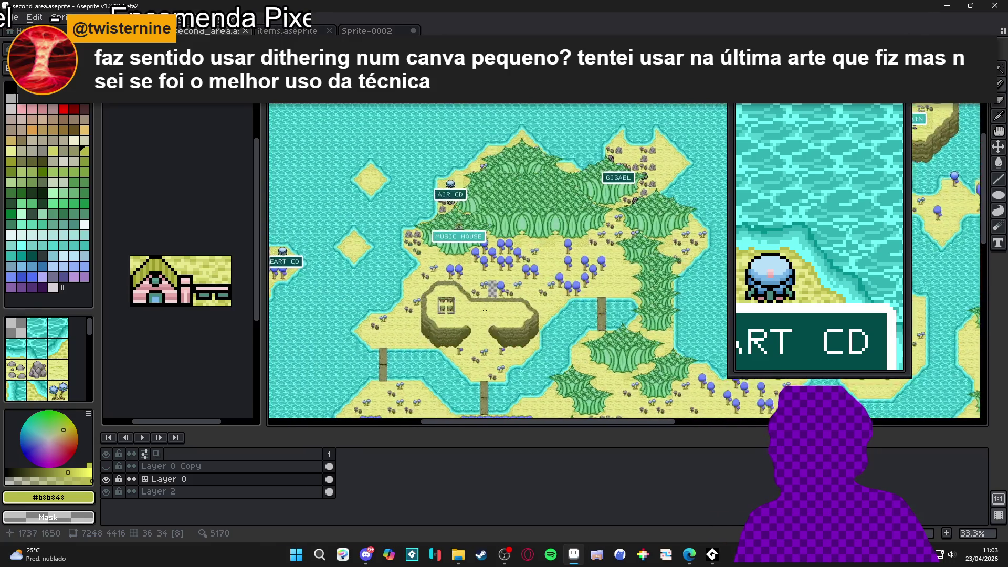
pyautogui.moveTo(310, 244); pyautogui.dragTo(173, 233)
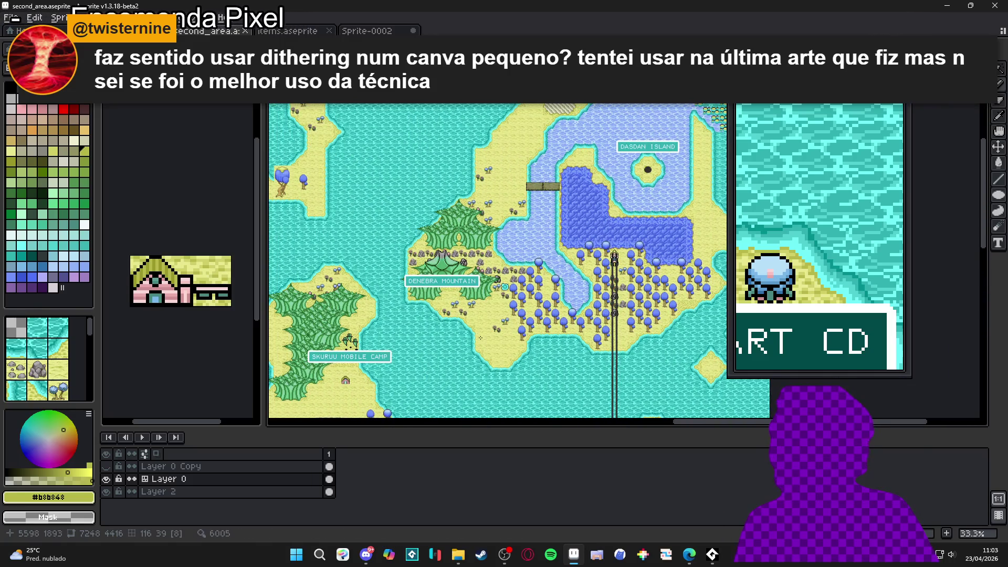
pyautogui.moveTo(583, 175)
pyautogui.mouseDown()
pyautogui.moveTo(491, 231)
pyautogui.moveTo(526, 231)
pyautogui.moveTo(367, 399)
pyautogui.mouseUp()
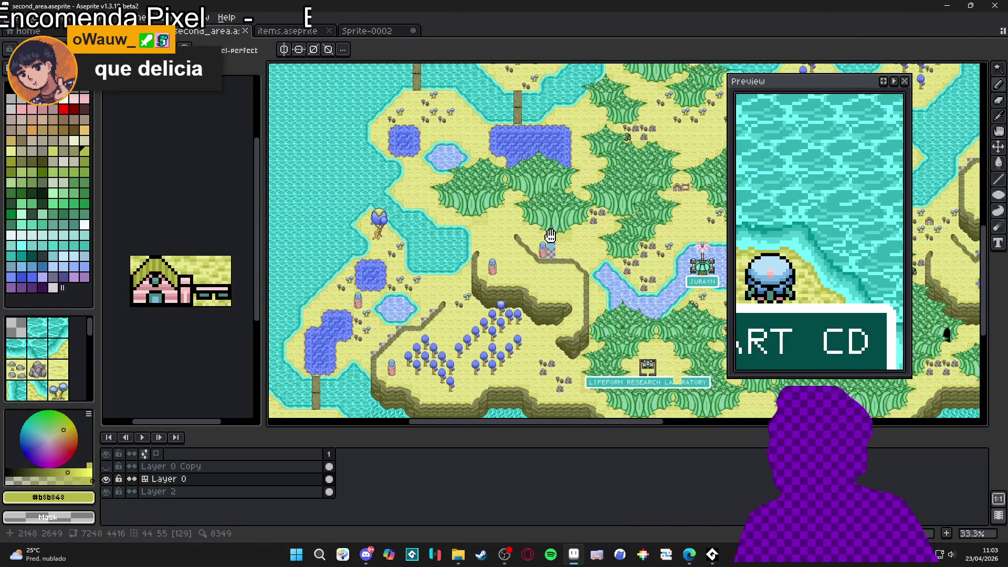
pyautogui.moveTo(525, 199); pyautogui.dragTo(369, 293)
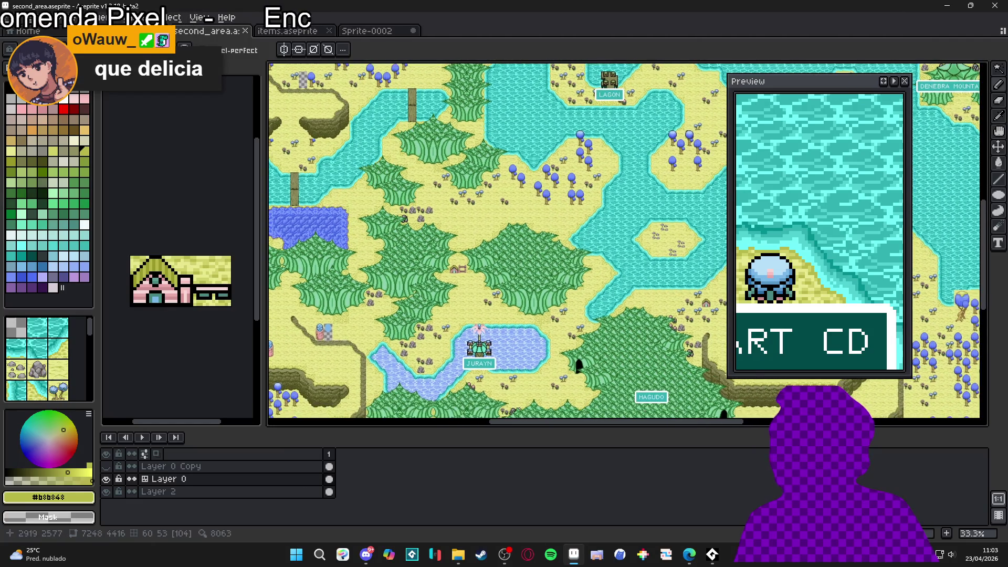
# Step: Show Layer 0 Copy and zoom to 200% on the blue tree by the water
pyautogui.scroll(4, 454, 233)
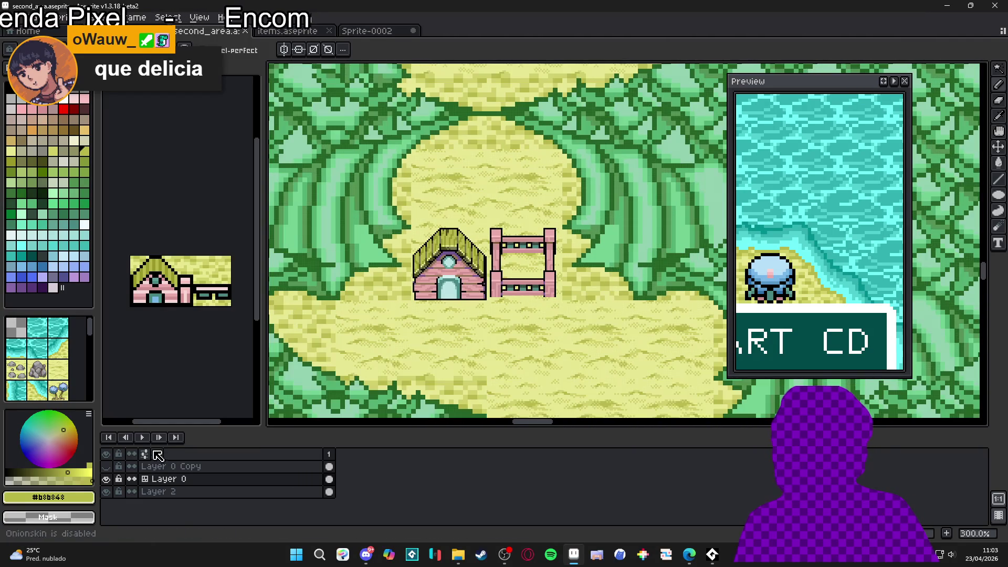
pyautogui.click(106, 466)
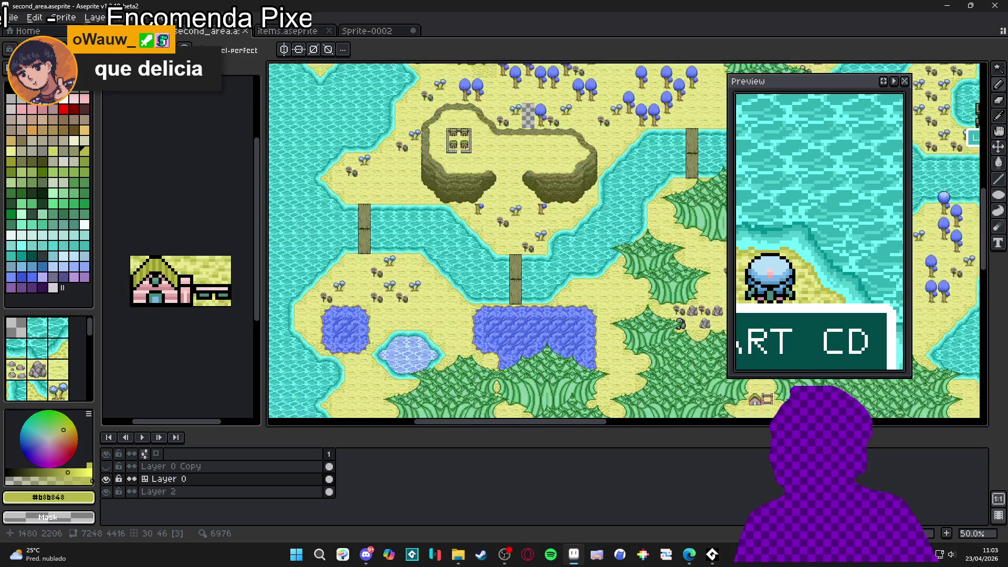
pyautogui.moveTo(513, 261)
pyautogui.mouseDown()
pyautogui.moveTo(472, 220)
pyautogui.moveTo(436, 204)
pyautogui.moveTo(399, 252)
pyautogui.moveTo(446, 315)
pyautogui.moveTo(483, 252)
pyautogui.moveTo(519, 270)
pyautogui.mouseUp()
pyautogui.scroll(4, 518, 270)
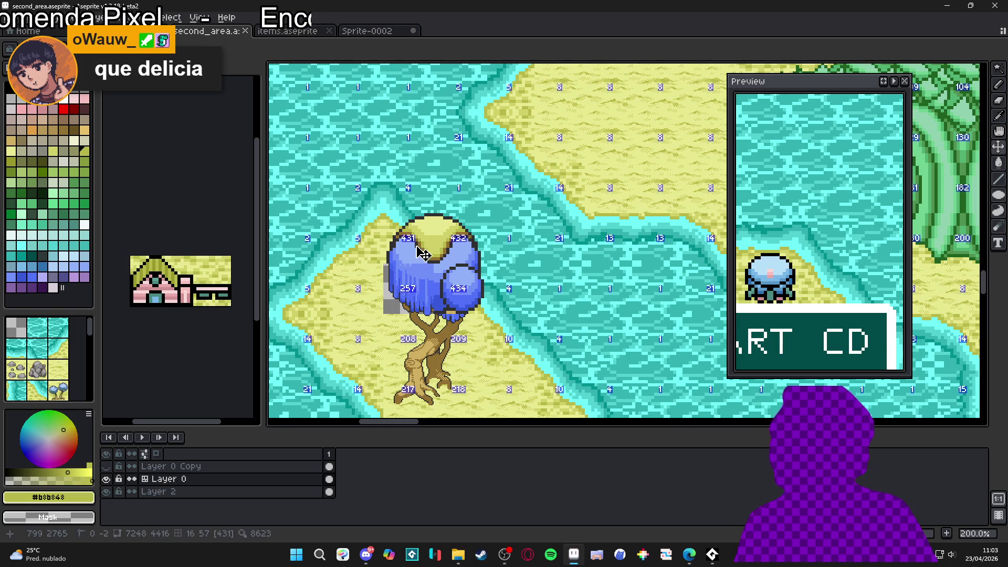
# Step: Show the tile grid and cut the blue tree out of the second_area map, leaving a transparent gap
pyautogui.hotkey('ctrl', "'")
pyautogui.press('m')
pyautogui.moveTo(409, 233); pyautogui.dragTo(483, 414)
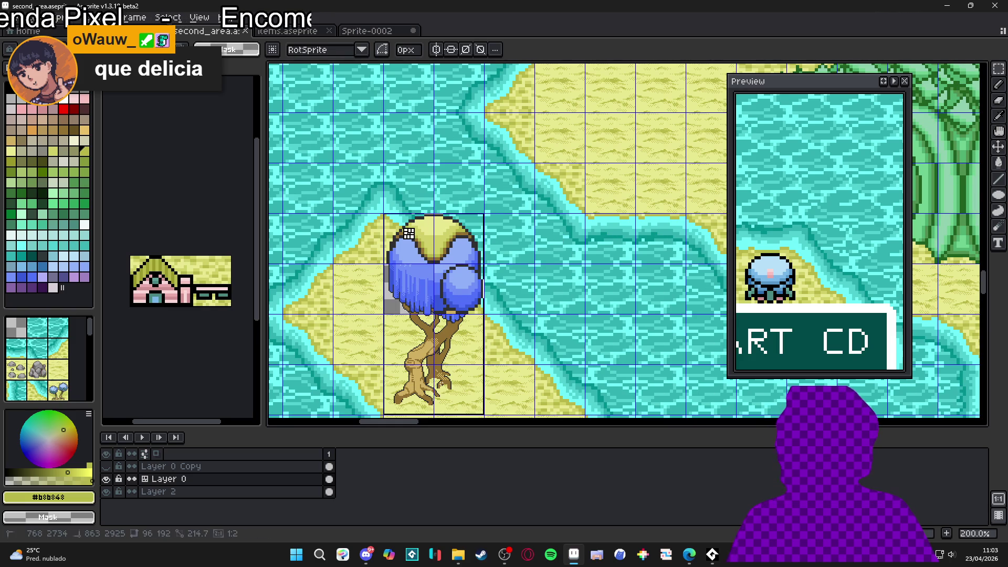
pyautogui.hotkey('ctrl', 'x')
# Step: Select and copy the second tree from items.aseprite, then return to second_area
pyautogui.click(367, 30)
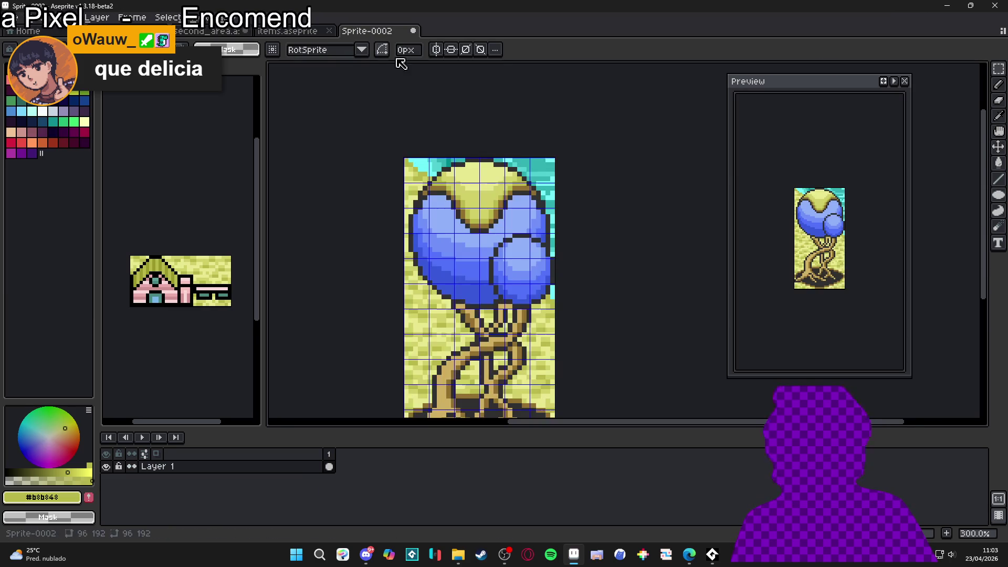
pyautogui.scroll(1, 496, 250)
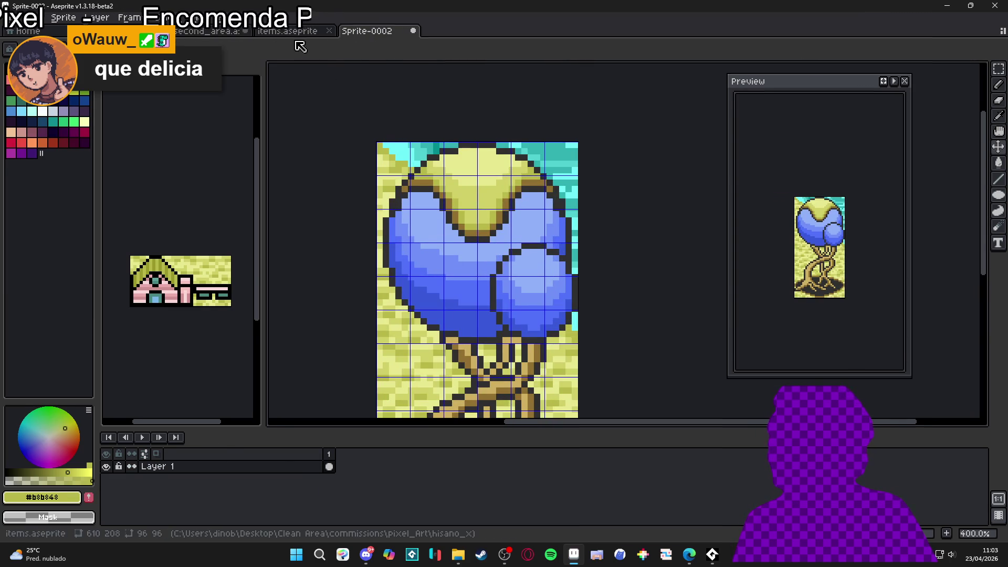
pyautogui.click(297, 32)
pyautogui.moveTo(504, 157)
pyautogui.mouseDown()
pyautogui.moveTo(568, 318)
pyautogui.moveTo(600, 351)
pyautogui.mouseUp()
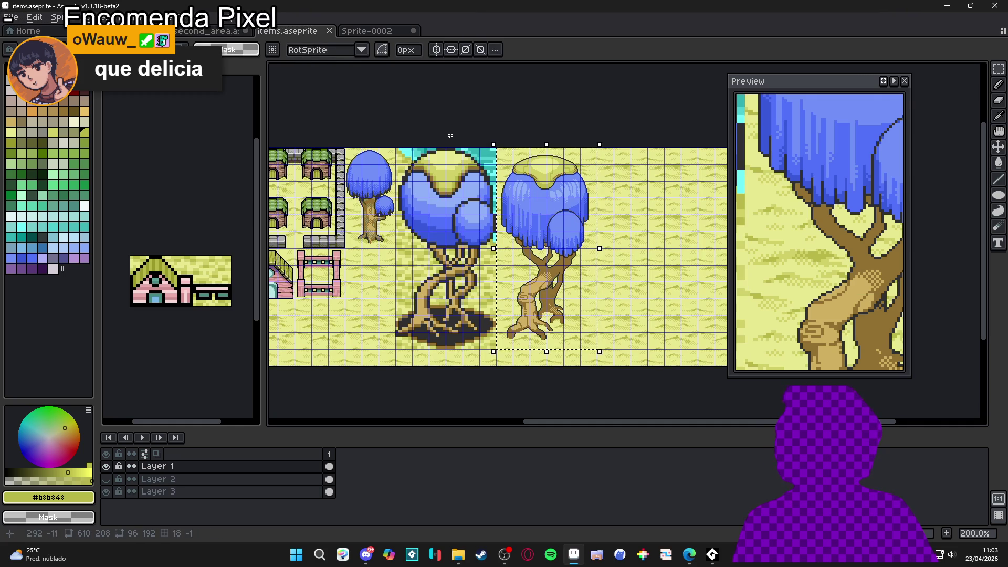
pyautogui.click(158, 467)
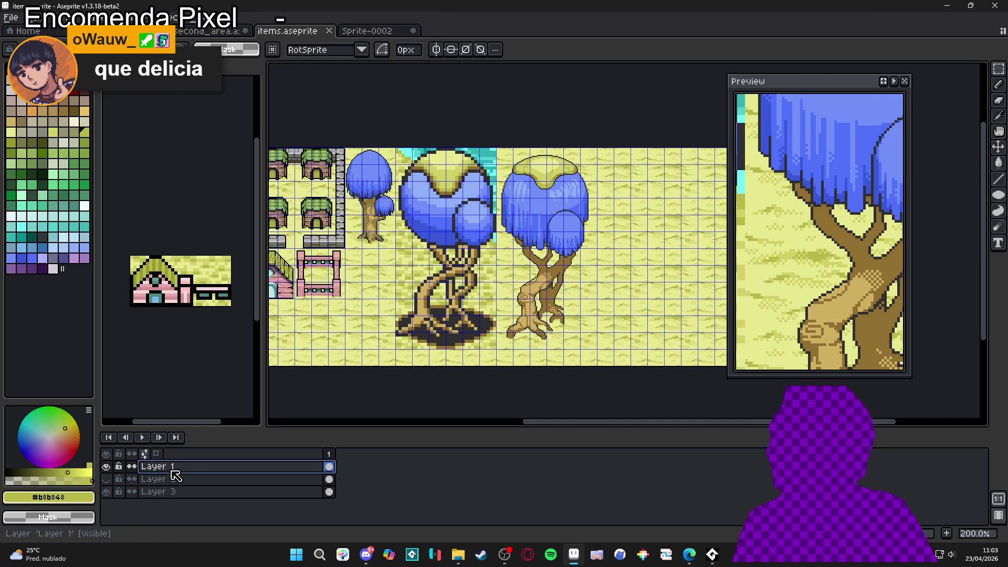
pyautogui.rightClick(187, 469)
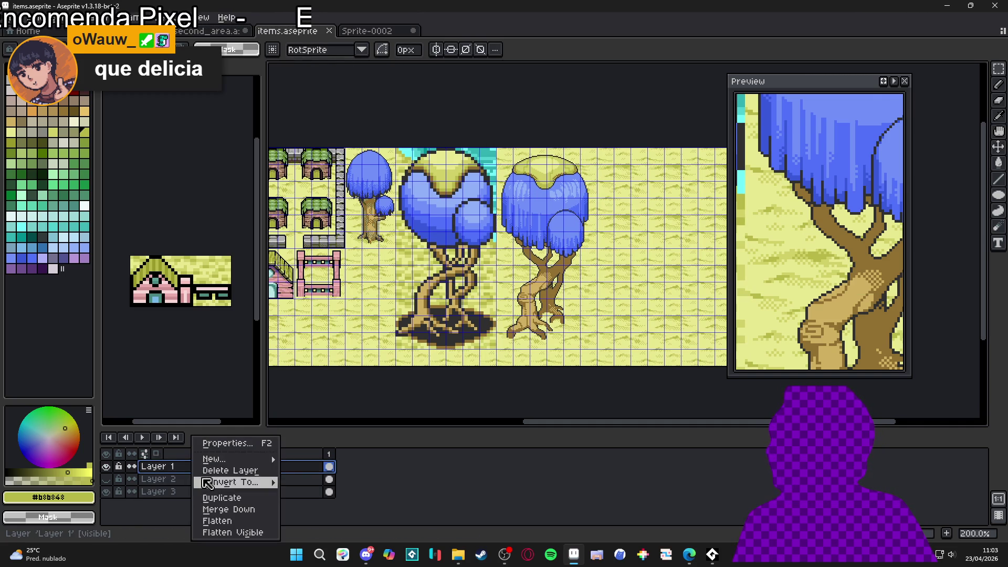
pyautogui.moveTo(226, 482)
pyautogui.press('Escape')
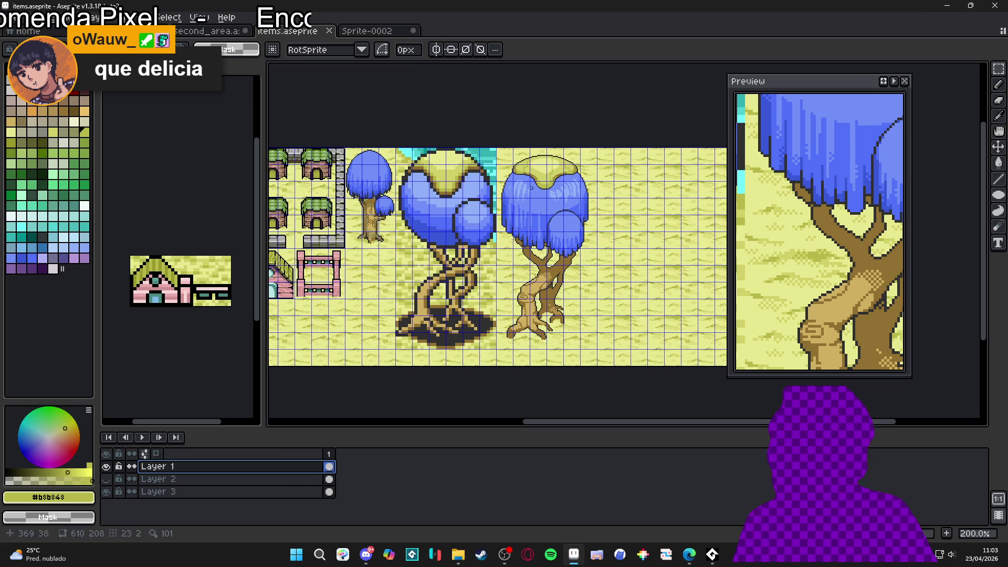
pyautogui.moveTo(505, 156); pyautogui.dragTo(584, 341)
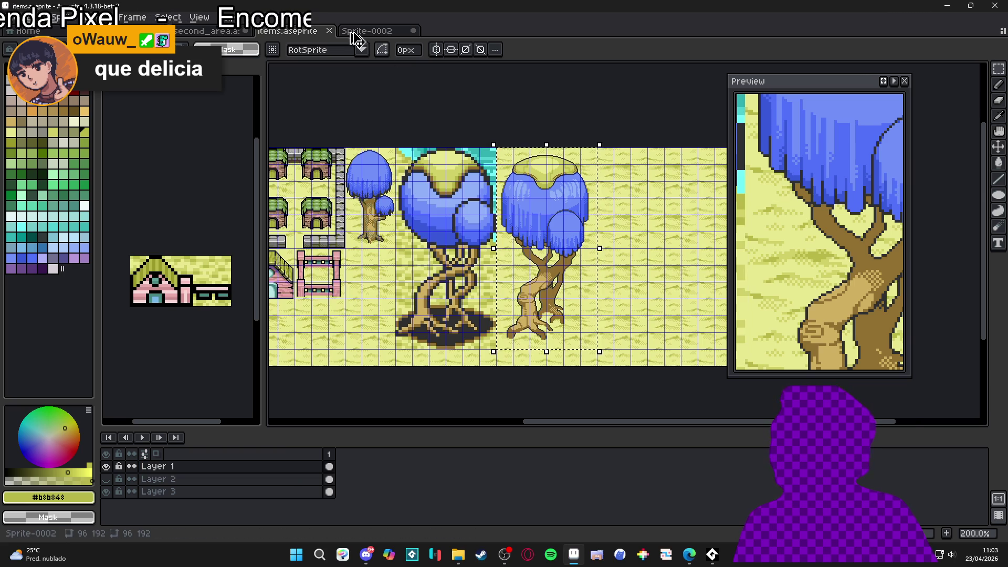
pyautogui.click(368, 31)
pyautogui.click(208, 31)
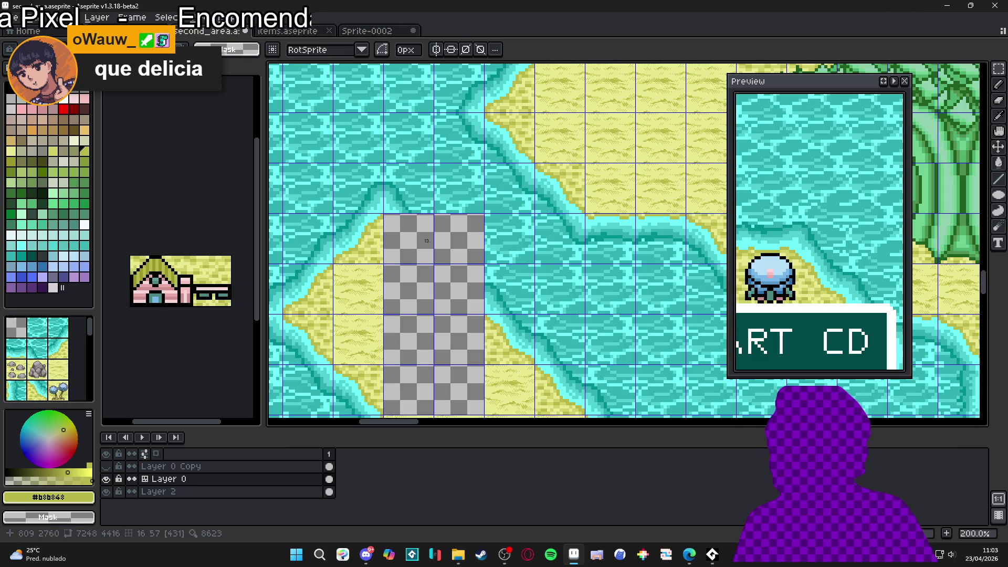
# Step: Paste the copied tree and align it into the transparent gap on the map
pyautogui.hotkey('ctrl', 'v')
pyautogui.moveTo(604, 200); pyautogui.dragTo(371, 292)
pyautogui.scroll(3, 400, 263)
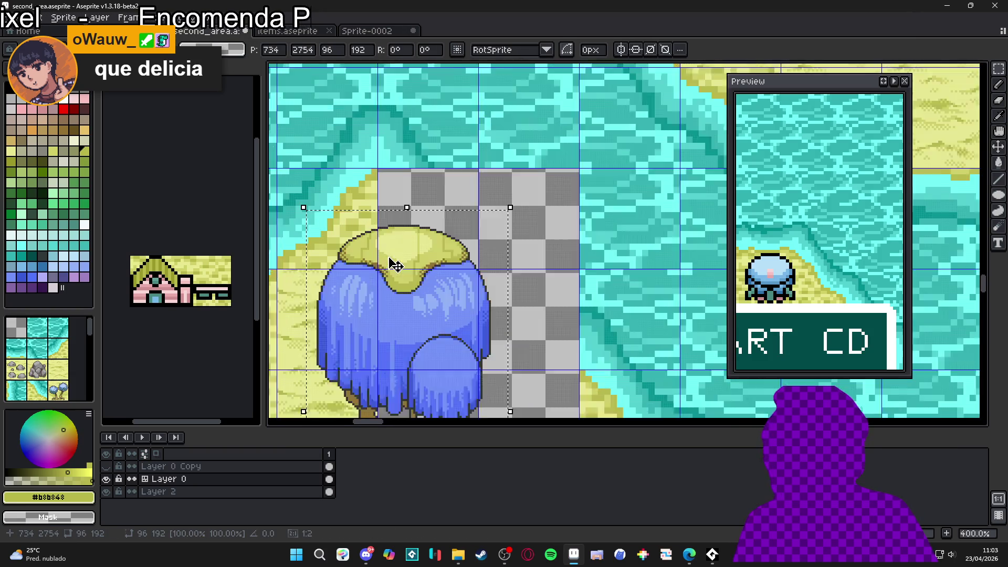
pyautogui.moveTo(432, 224); pyautogui.dragTo(387, 207)
pyautogui.scroll(4, 399, 189)
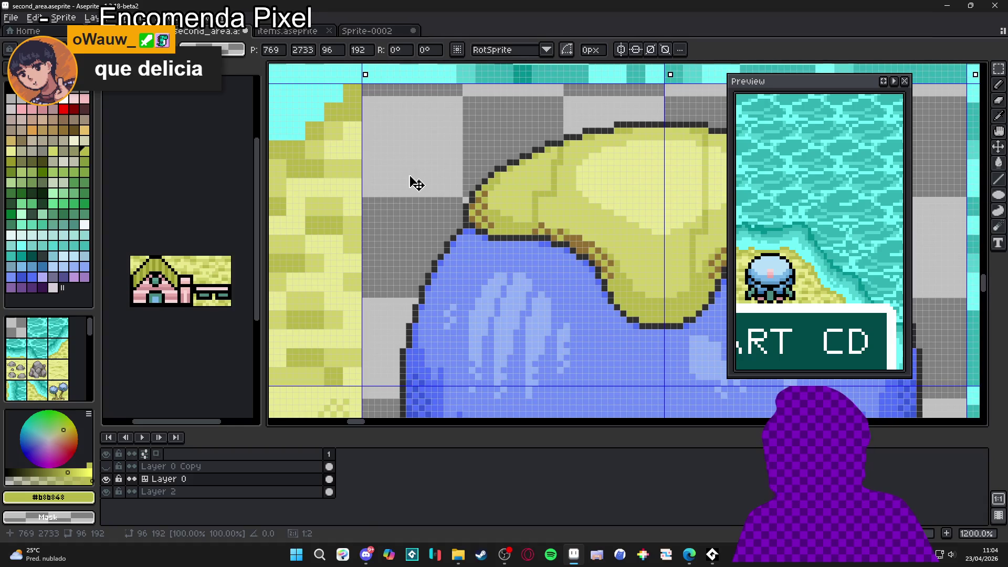
pyautogui.scroll(-7, 409, 195)
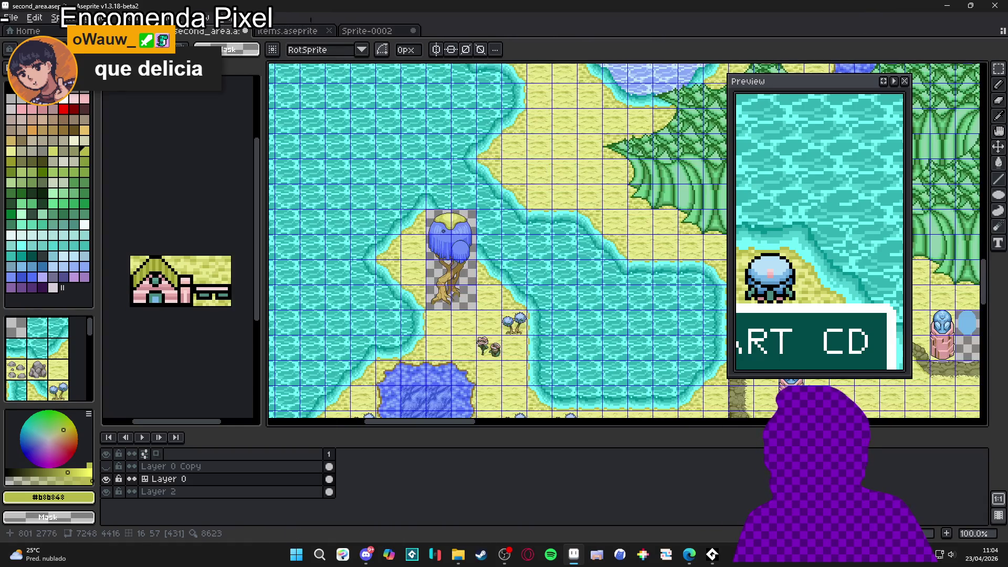
pyautogui.scroll(1, 492, 240)
pyautogui.scroll(-1, 420, 263)
# Step: Save second_area.aseprite and zoom over the result
pyautogui.hotkey('ctrl', 's')
pyautogui.scroll(8, 362, 273)
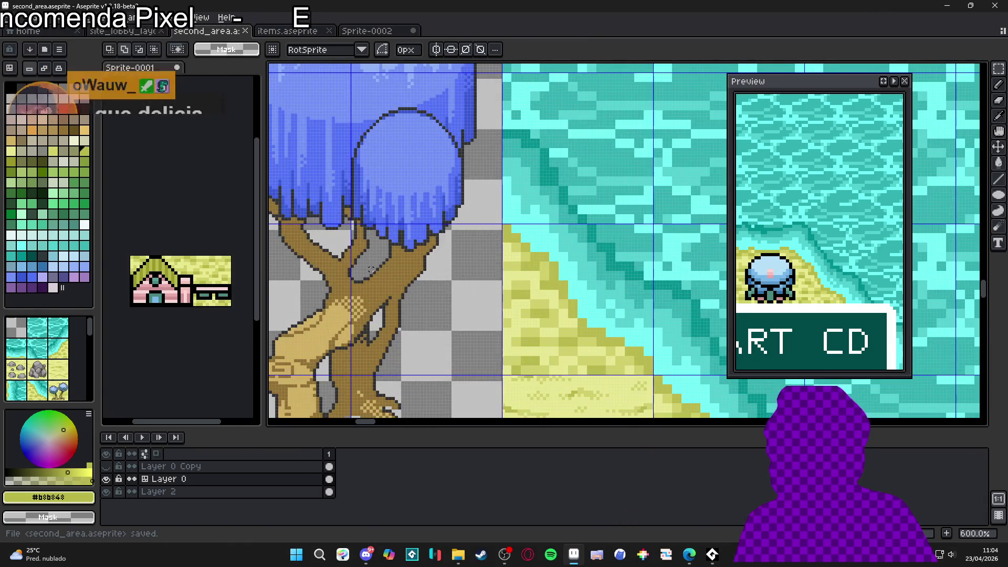
pyautogui.scroll(-3, 370, 271)
pyautogui.scroll(2, 378, 269)
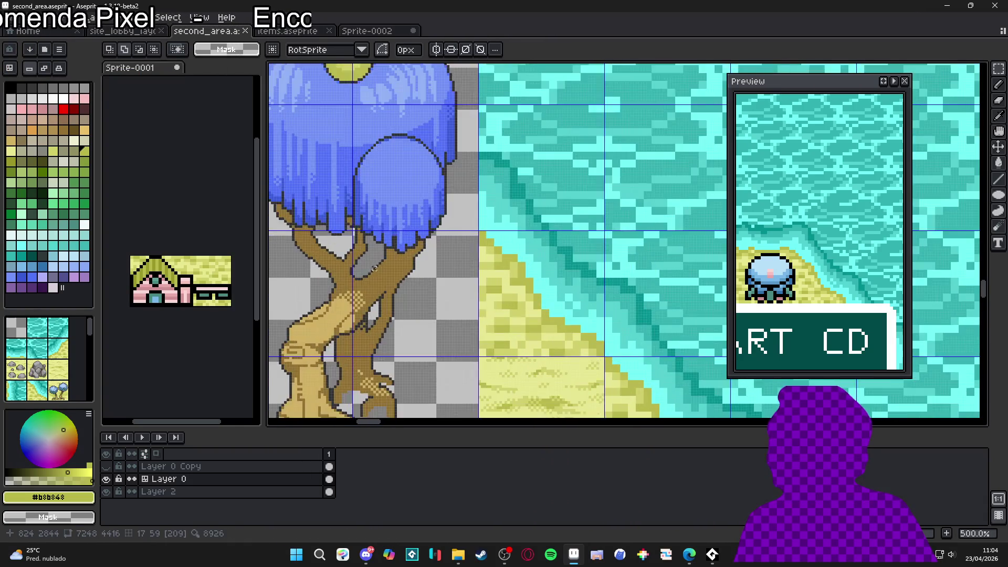
pyautogui.scroll(-4, 380, 268)
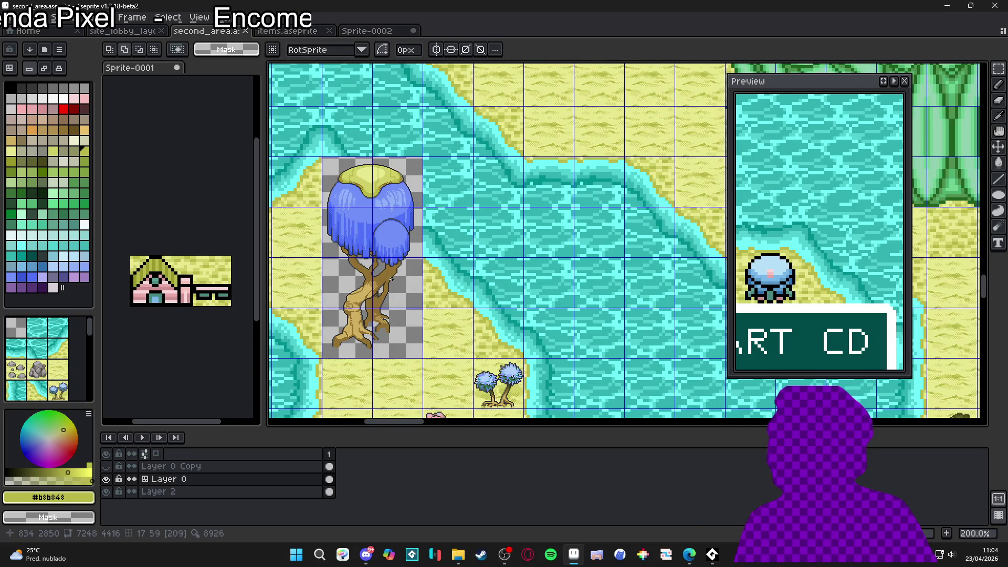
pyautogui.scroll(-3, 388, 251)
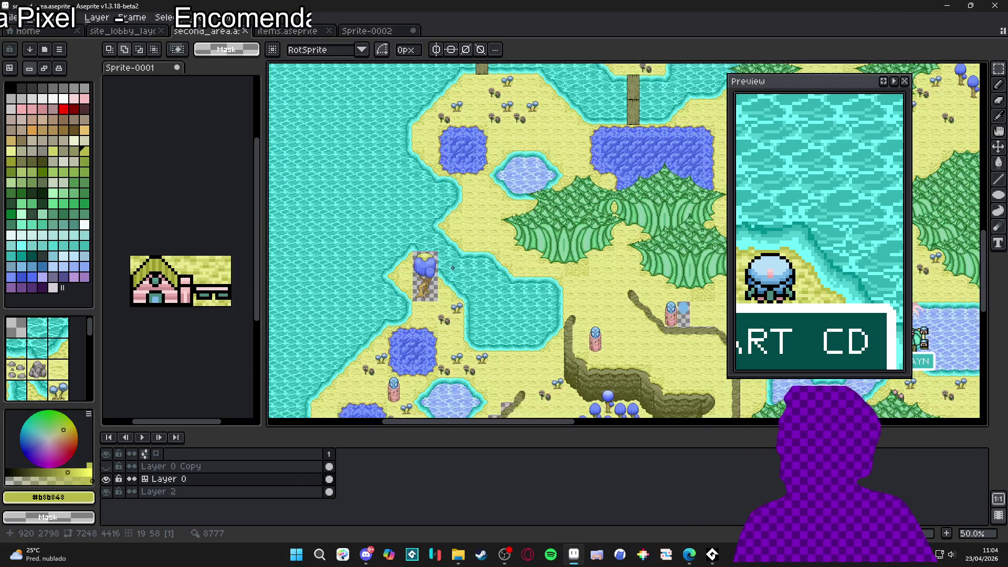
# Step: Pan and zoom around the updated map with the pasted tree, then open the Windows Start menu
pyautogui.moveTo(363, 257); pyautogui.dragTo(423, 284)
pyautogui.scroll(1, 422, 284)
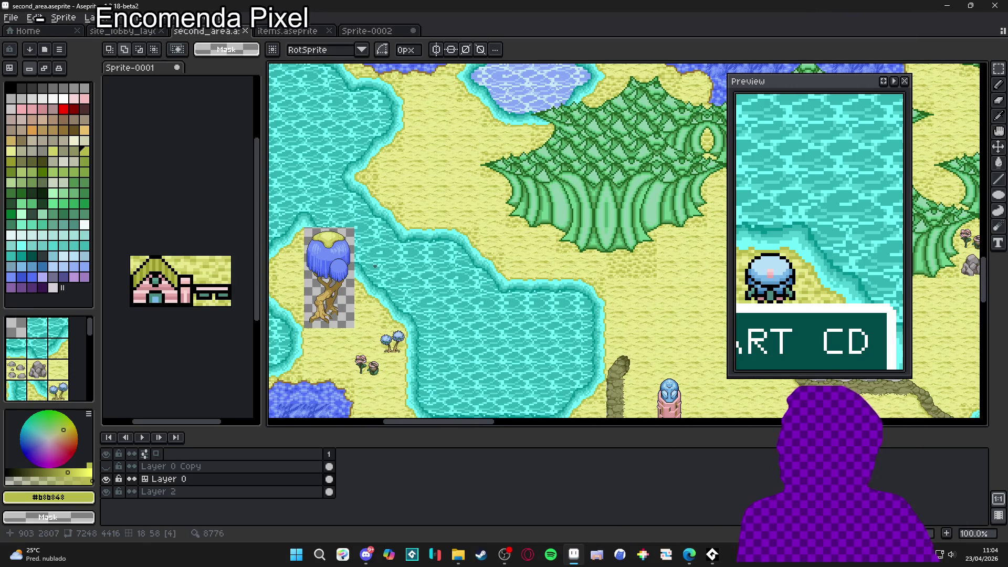
pyautogui.scroll(-1, 468, 252)
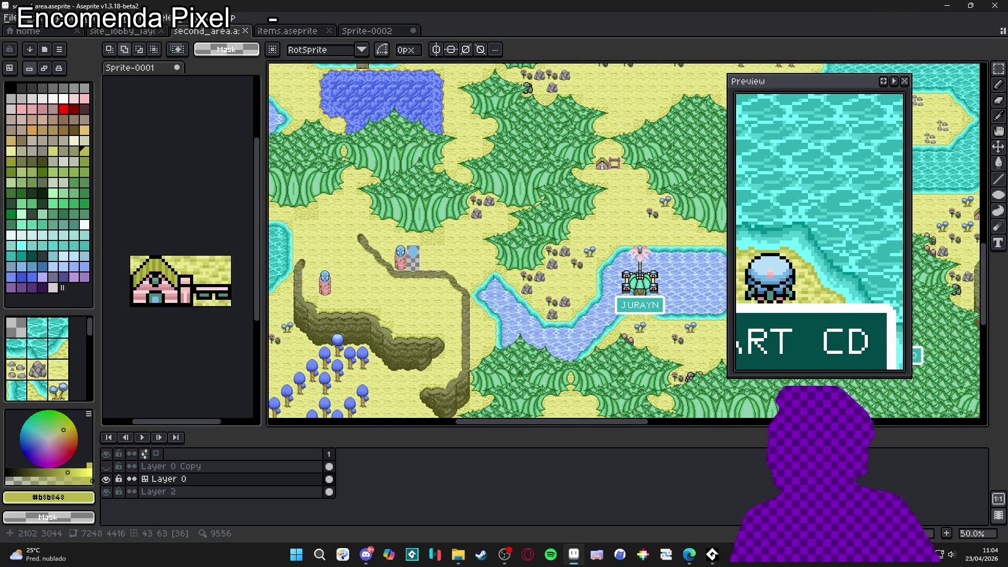
pyautogui.scroll(4, 509, 321)
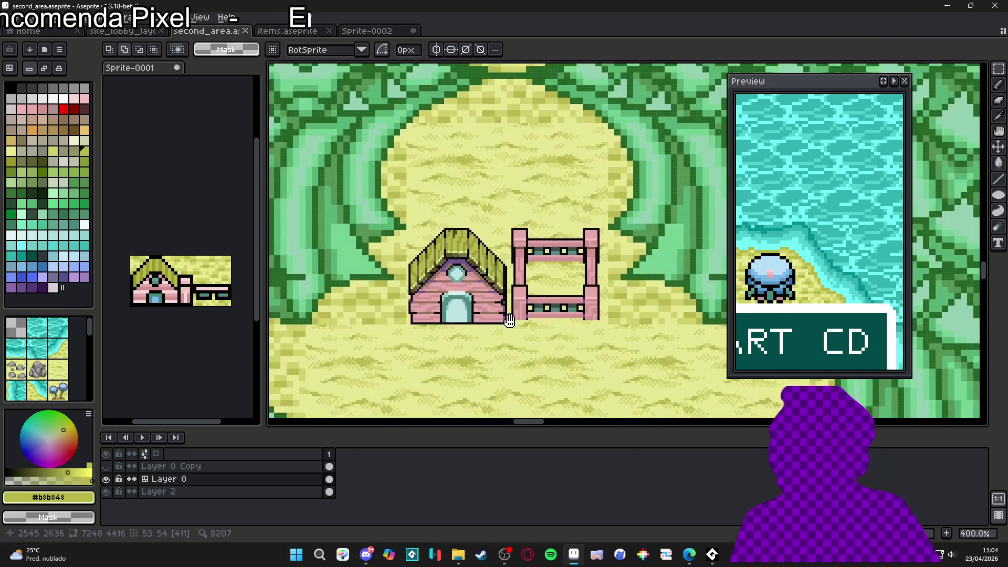
pyautogui.scroll(-1, 509, 321)
pyautogui.click(297, 555)
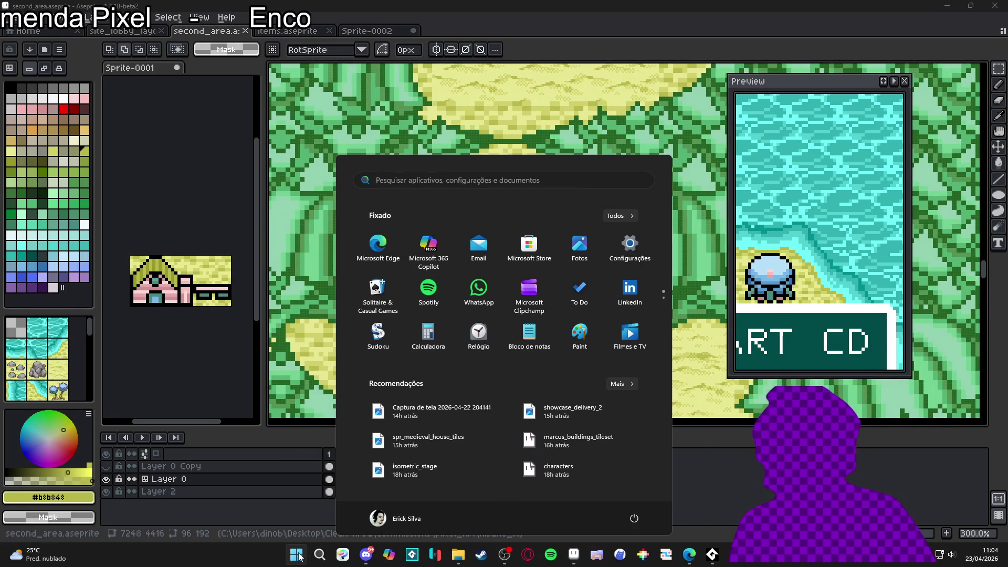
# Step: Launch LICEcap and position its capture frame over the Aseprite canvas
pyautogui.write('licecap')
pyautogui.press('Return')
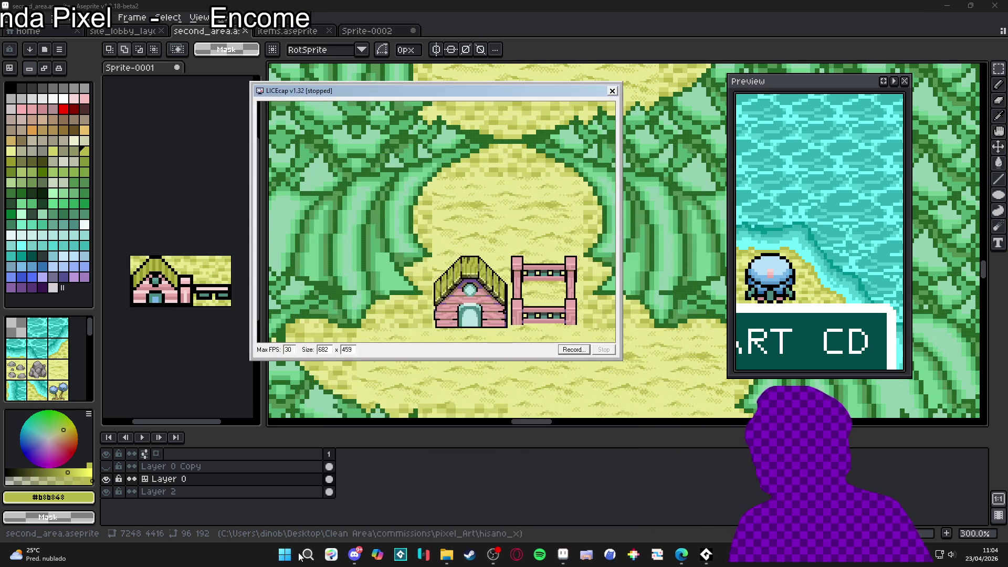
pyautogui.moveTo(492, 90); pyautogui.dragTo(550, 137)
pyautogui.moveTo(308, 129); pyautogui.dragTo(262, 59)
pyautogui.moveTo(564, 70); pyautogui.dragTo(589, 77)
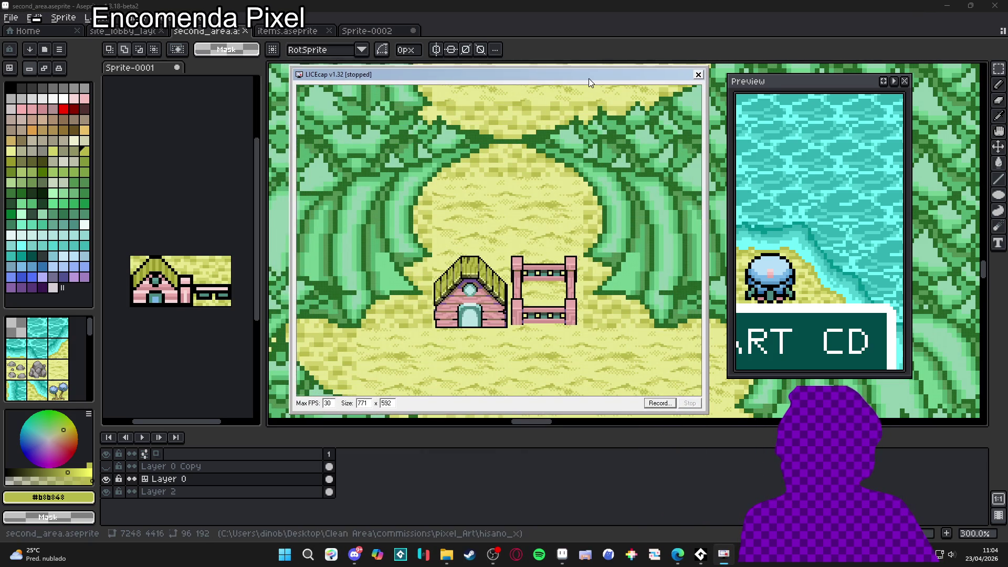
# Step: Start a LICEcap recording saved as showcase_4.gif
pyautogui.click(655, 405)
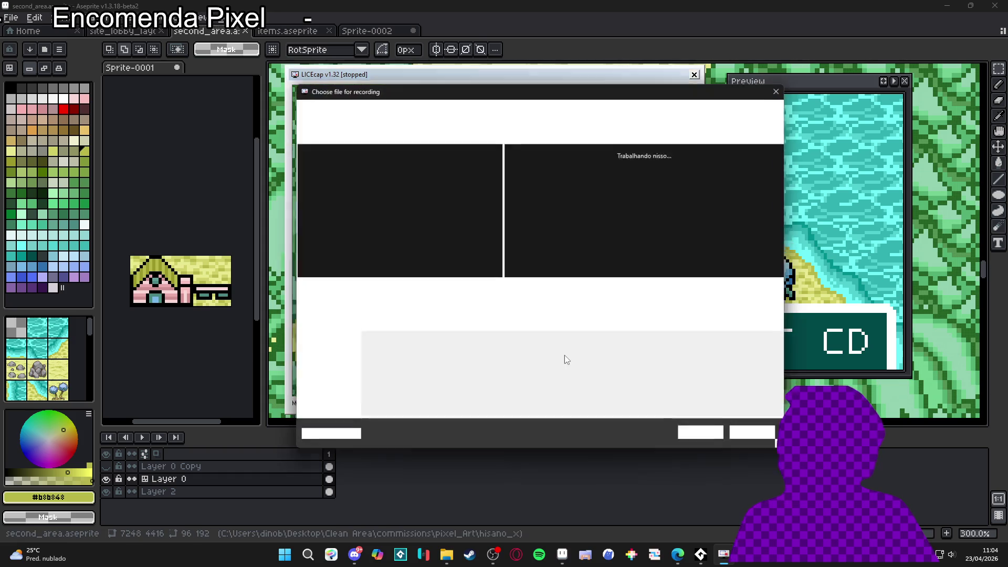
pyautogui.press('BackSpace')
pyautogui.write('4')
pyautogui.press('Return')
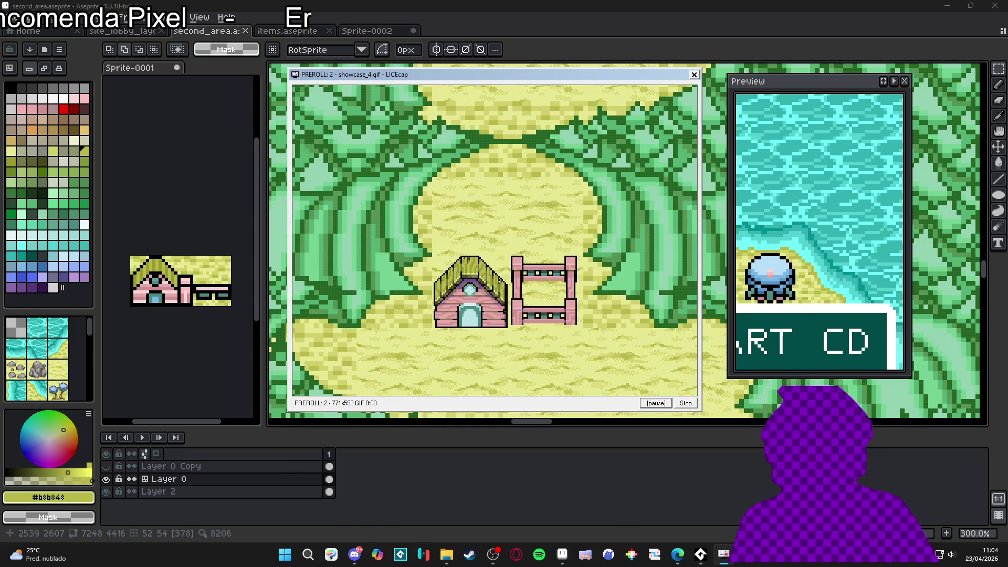
pyautogui.click(107, 466)
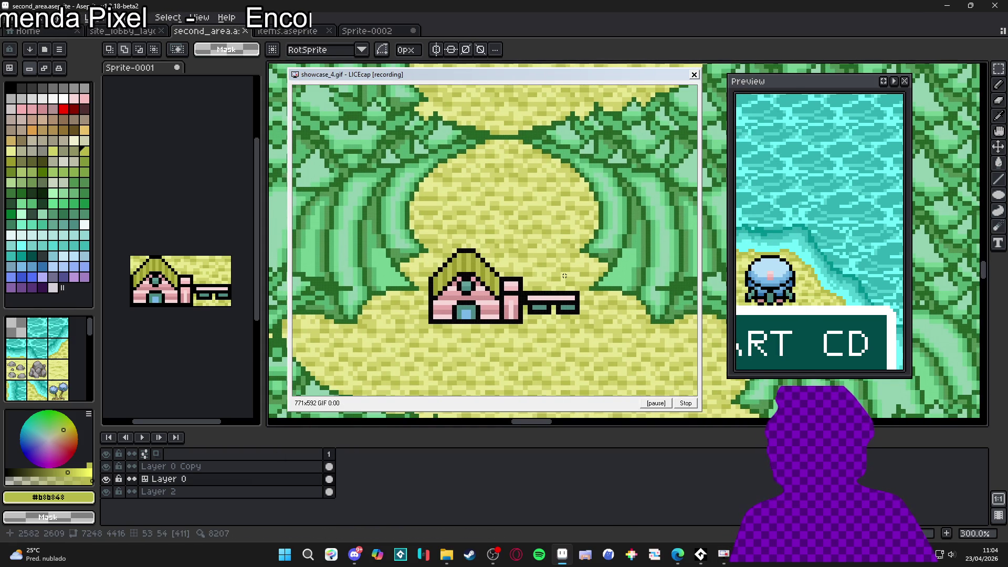
# Step: Repaint the house with a detailed roof and door, erase parts of the blue tree, and stop recording
pyautogui.press('b')
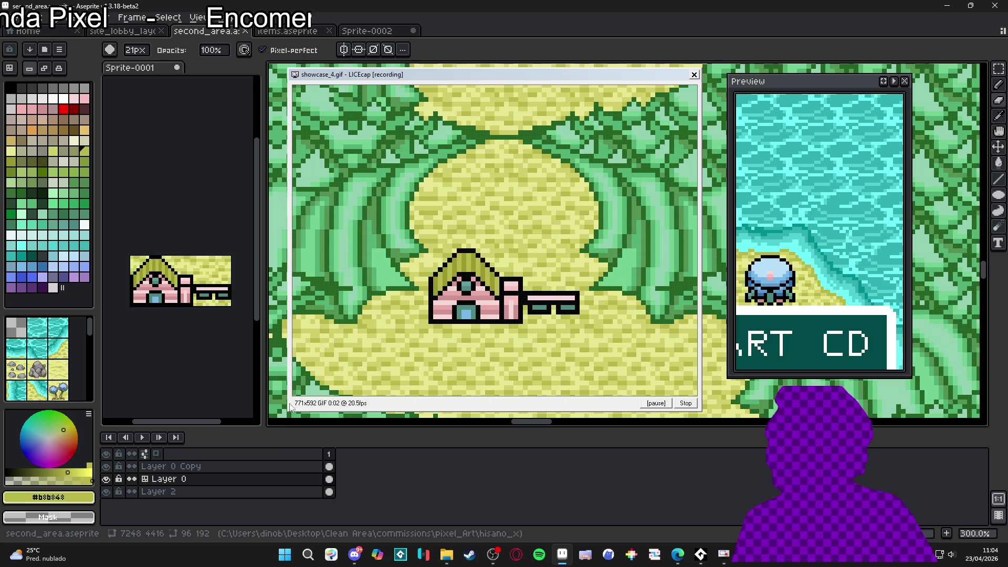
pyautogui.press('Up')
pyautogui.moveTo(437, 226)
pyautogui.mouseDown()
pyautogui.moveTo(431, 273)
pyautogui.moveTo(473, 252)
pyautogui.moveTo(434, 320)
pyautogui.moveTo(525, 263)
pyautogui.moveTo(491, 309)
pyautogui.moveTo(564, 268)
pyautogui.moveTo(562, 314)
pyautogui.mouseUp()
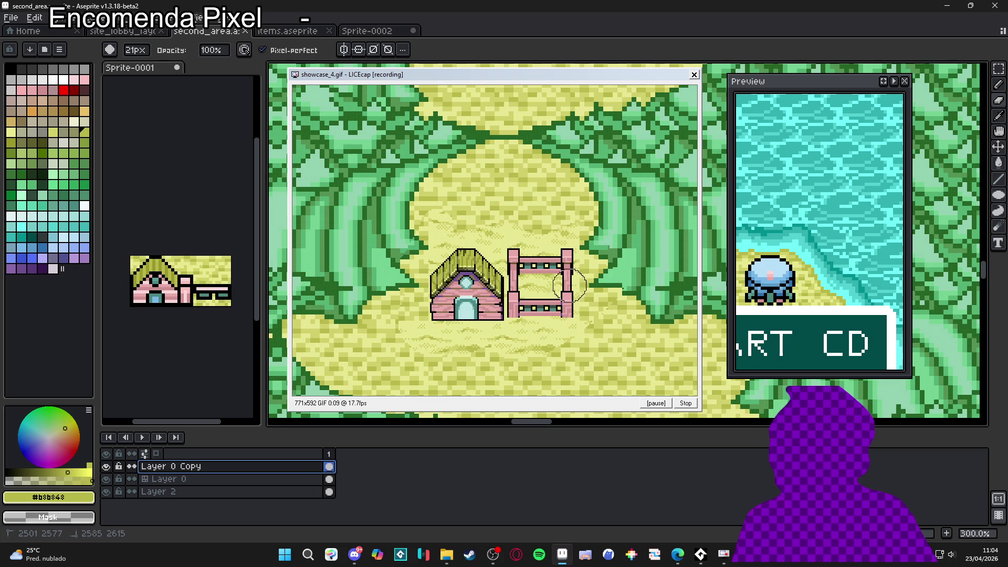
pyautogui.scroll(-3, 536, 299)
pyautogui.scroll(5, 494, 257)
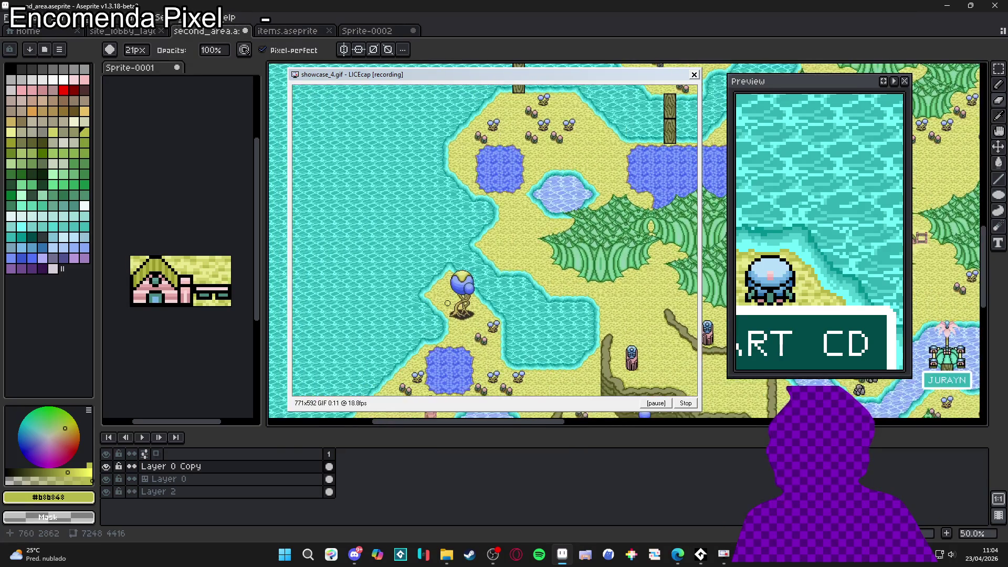
pyautogui.scroll(-1, 494, 257)
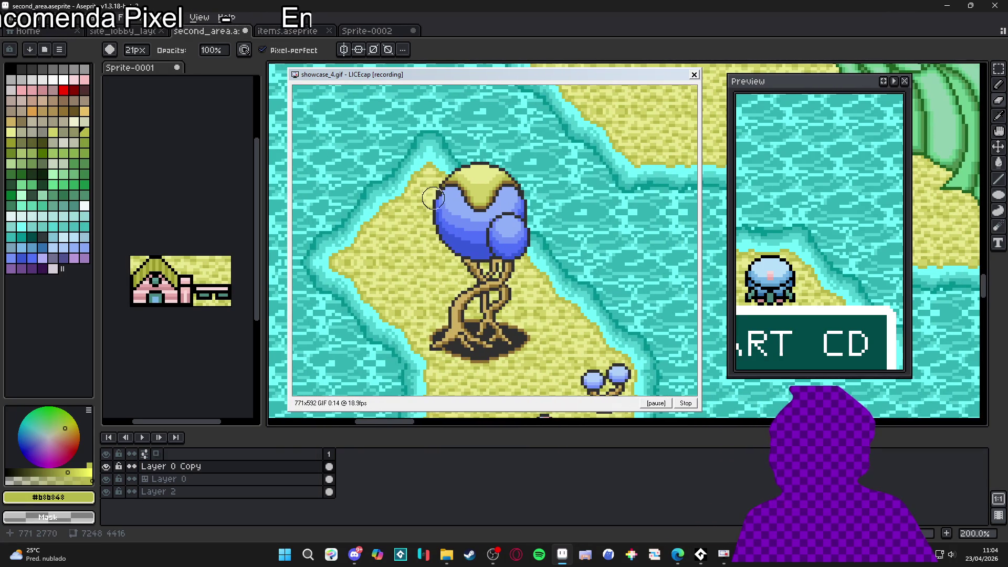
pyautogui.moveTo(459, 155); pyautogui.dragTo(494, 195)
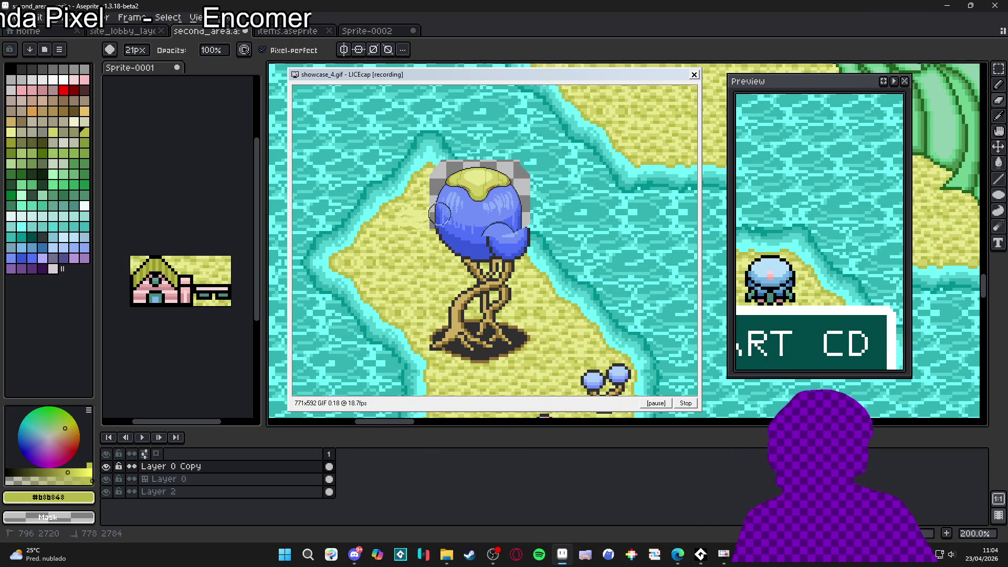
pyautogui.moveTo(469, 226)
pyautogui.mouseDown()
pyautogui.moveTo(499, 237)
pyautogui.moveTo(531, 226)
pyautogui.moveTo(463, 273)
pyautogui.moveTo(495, 273)
pyautogui.moveTo(449, 324)
pyautogui.moveTo(517, 338)
pyautogui.mouseUp()
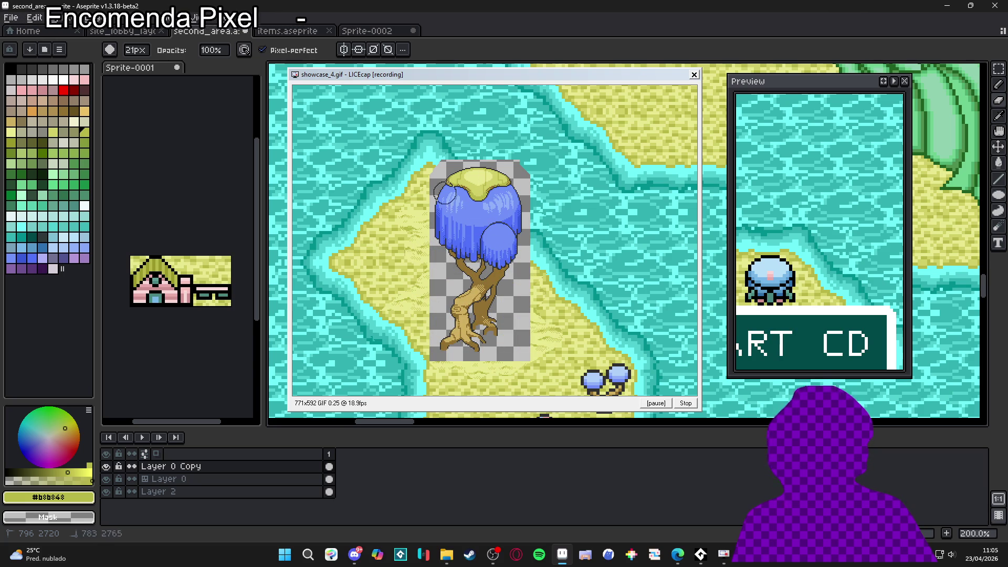
pyautogui.click(686, 403)
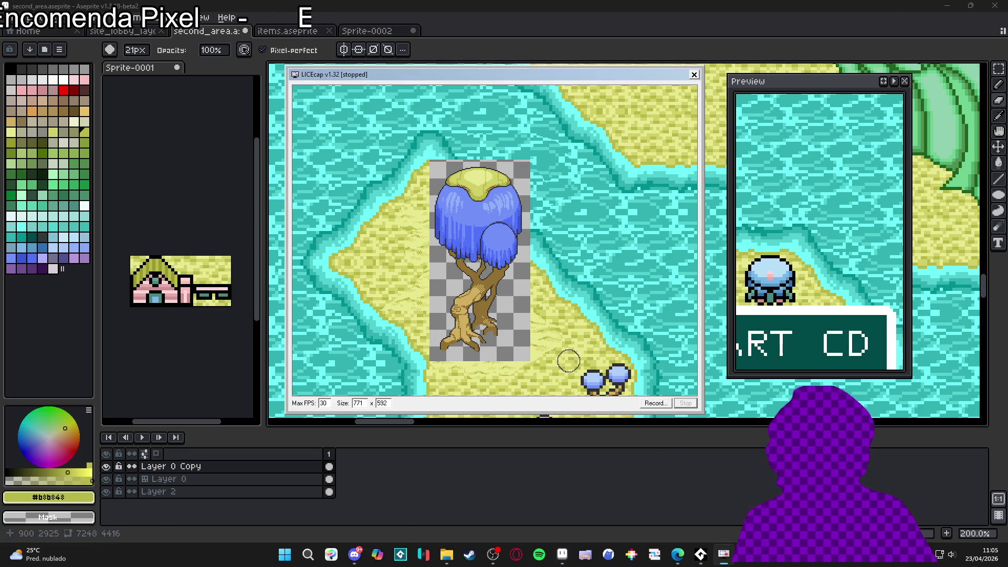
# Step: Close LICEcap, undo the tree erasing, hide Layer 0 Copy, and save the map
pyautogui.click(694, 74)
pyautogui.hotkey('ctrl', 'z')
pyautogui.scroll(-4, 579, 267)
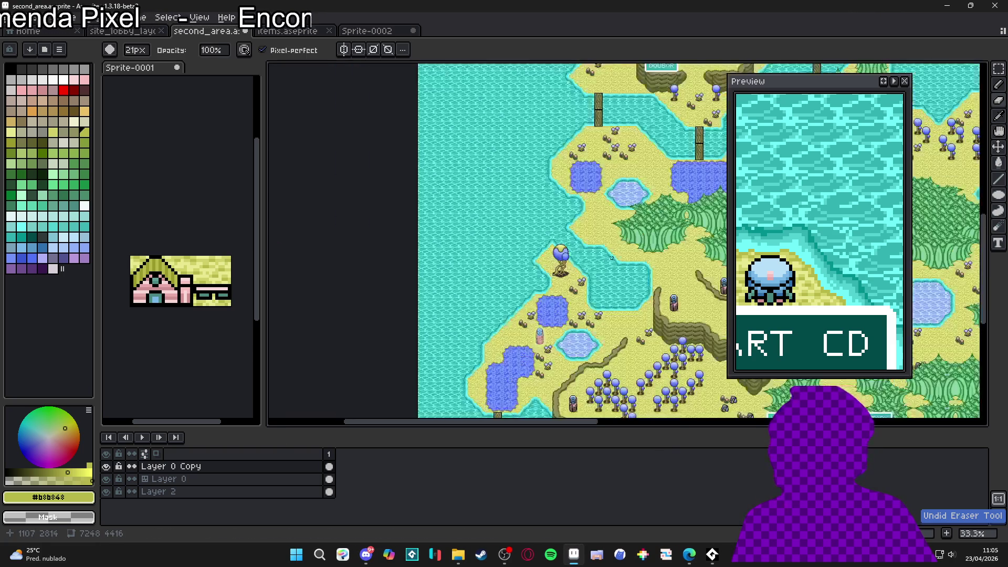
pyautogui.scroll(3, 565, 263)
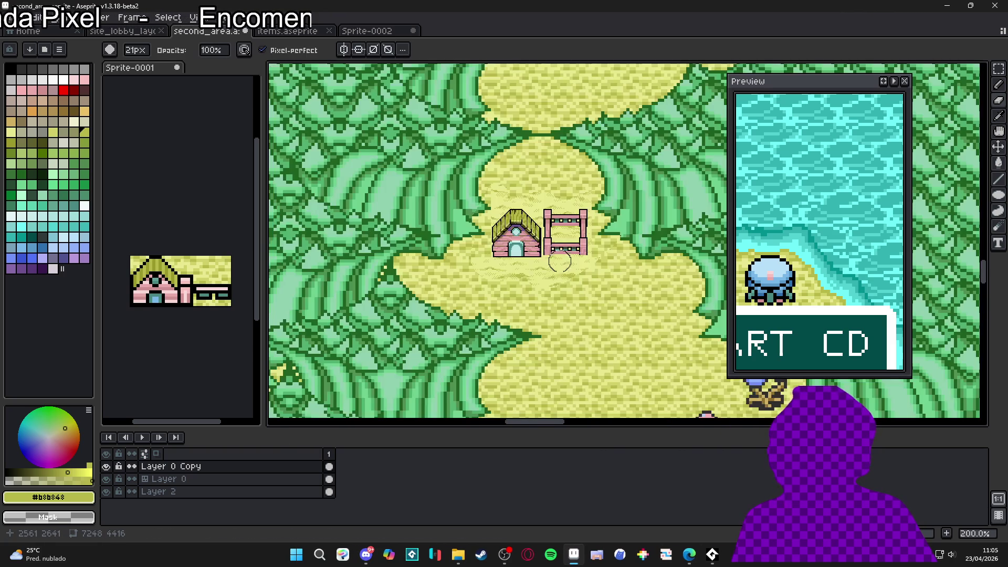
pyautogui.scroll(1, 502, 304)
pyautogui.scroll(-1, 503, 304)
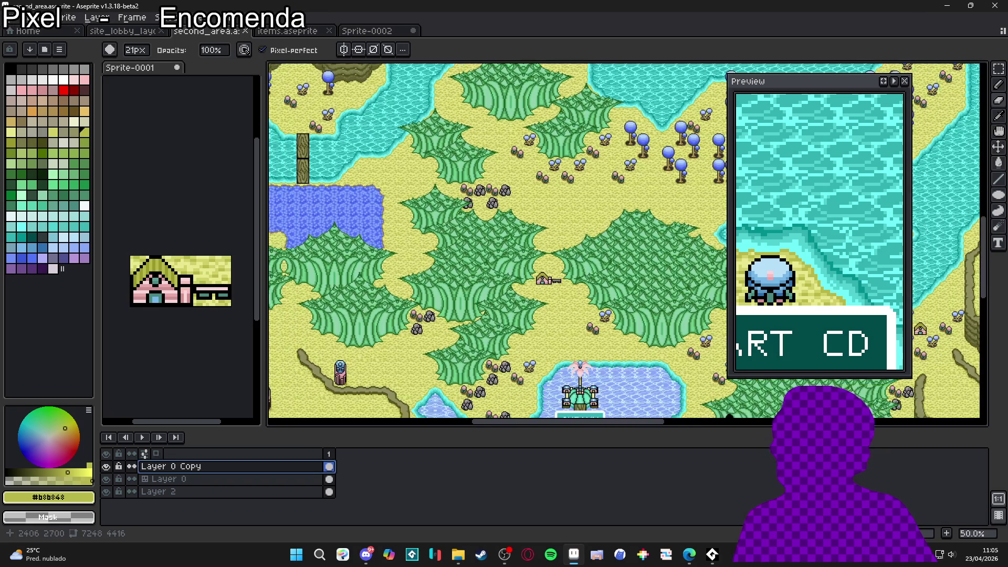
pyautogui.click(106, 467)
pyautogui.hotkey('ctrl', 's')
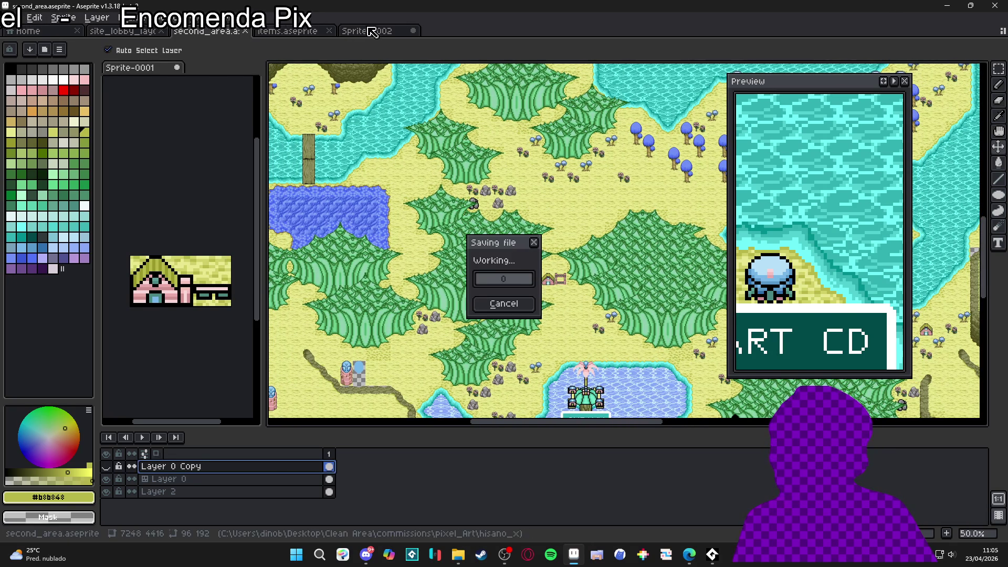
# Step: Switch to the items.aseprite sheet and save it
pyautogui.click(372, 33)
pyautogui.click(288, 31)
pyautogui.hotkey('ctrl', 's')
pyautogui.scroll(-1, 503, 220)
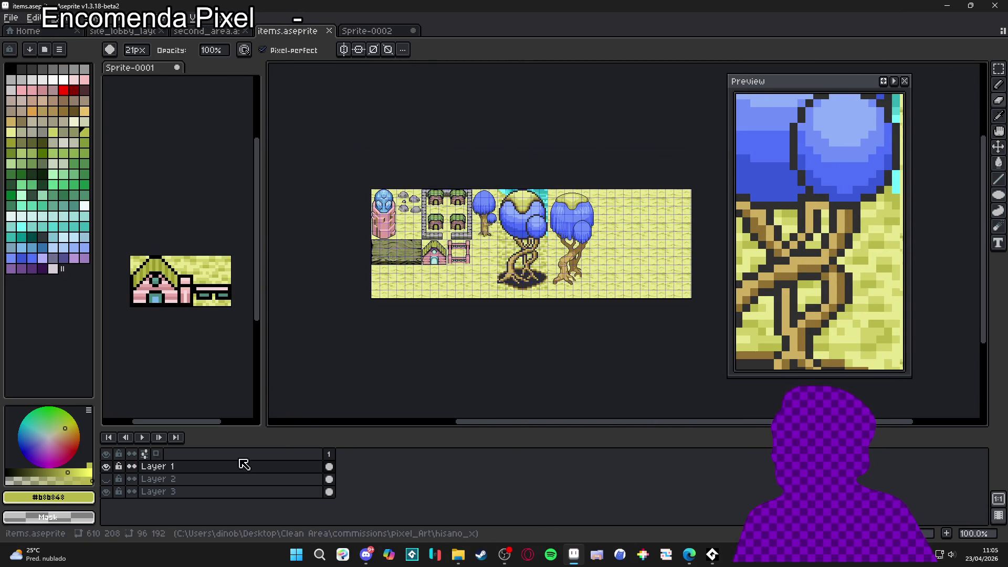
# Step: Show the grid and delete the round blue tree from the centre of the items sheet
pyautogui.scroll(1, 548, 239)
pyautogui.press('m')
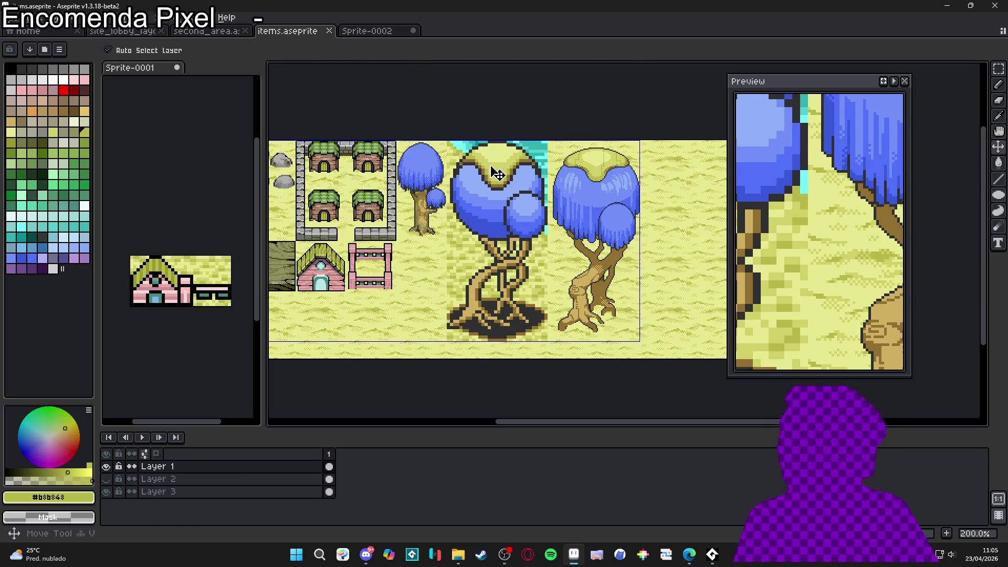
pyautogui.hotkey('ctrl', "'")
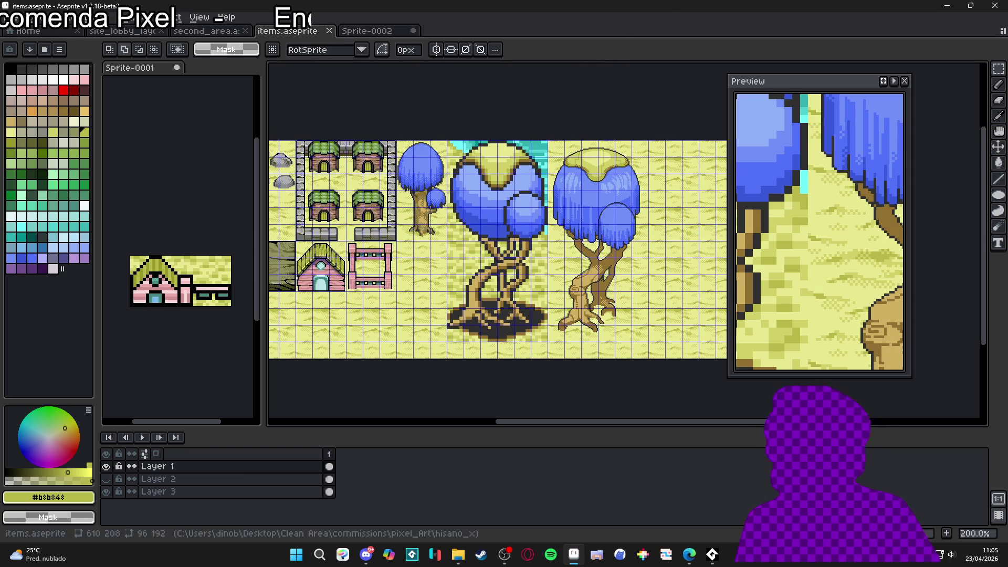
pyautogui.moveTo(490, 166); pyautogui.dragTo(522, 330)
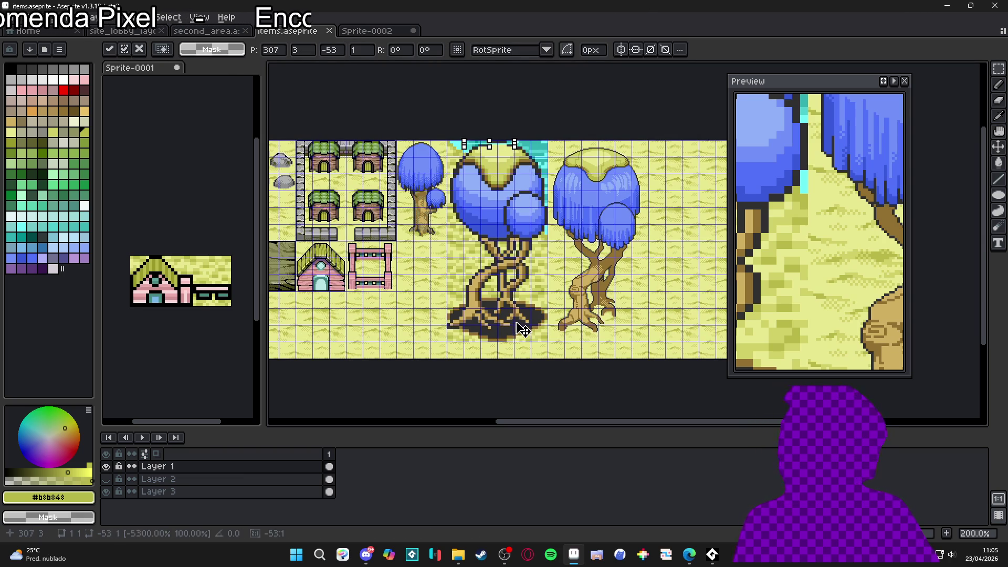
pyautogui.click(461, 146)
pyautogui.moveTo(459, 147)
pyautogui.mouseDown()
pyautogui.moveTo(511, 206)
pyautogui.moveTo(543, 341)
pyautogui.mouseUp()
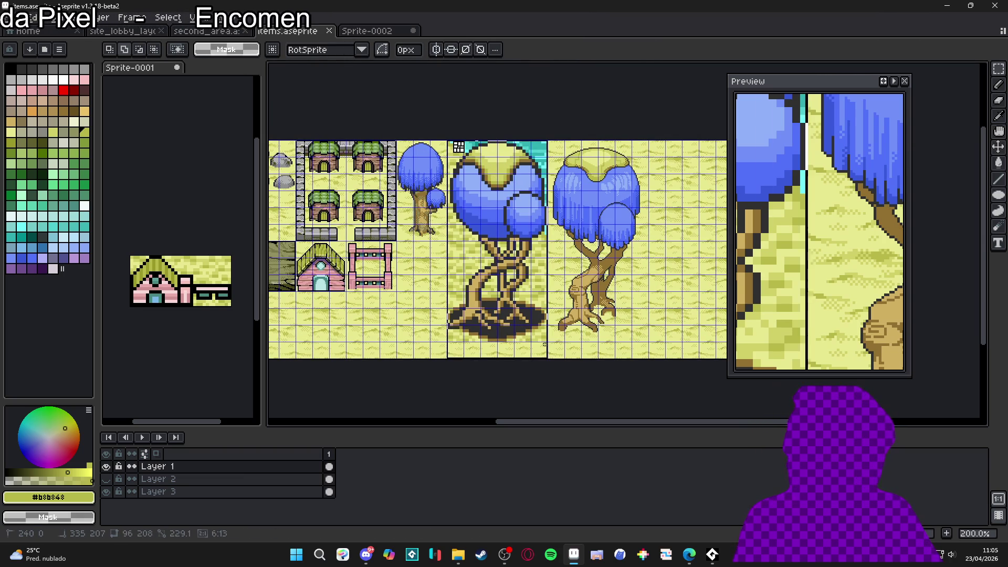
pyautogui.press('Delete')
# Step: Nudge the drooping tree on the right left into the empty gap
pyautogui.press('v')
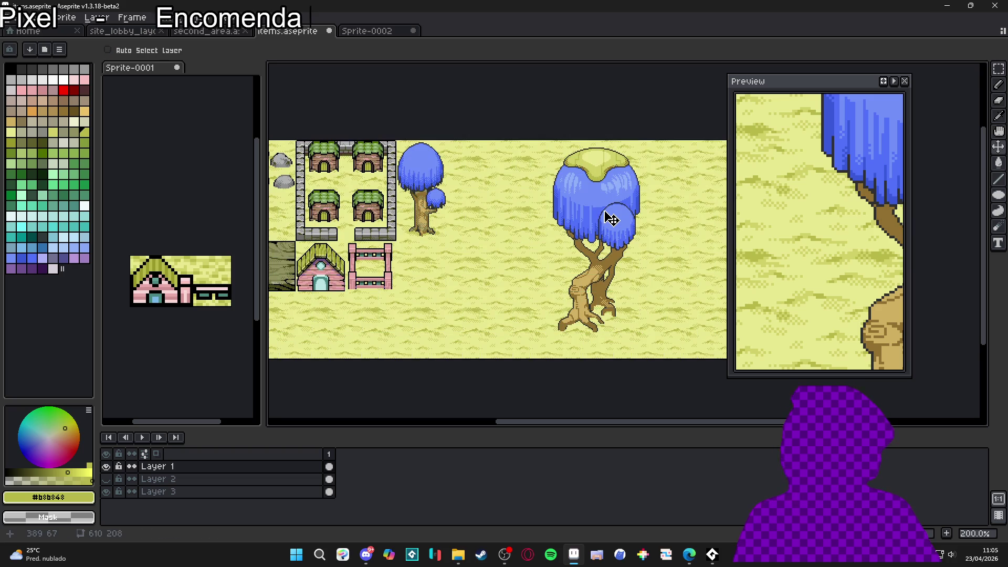
pyautogui.press('m')
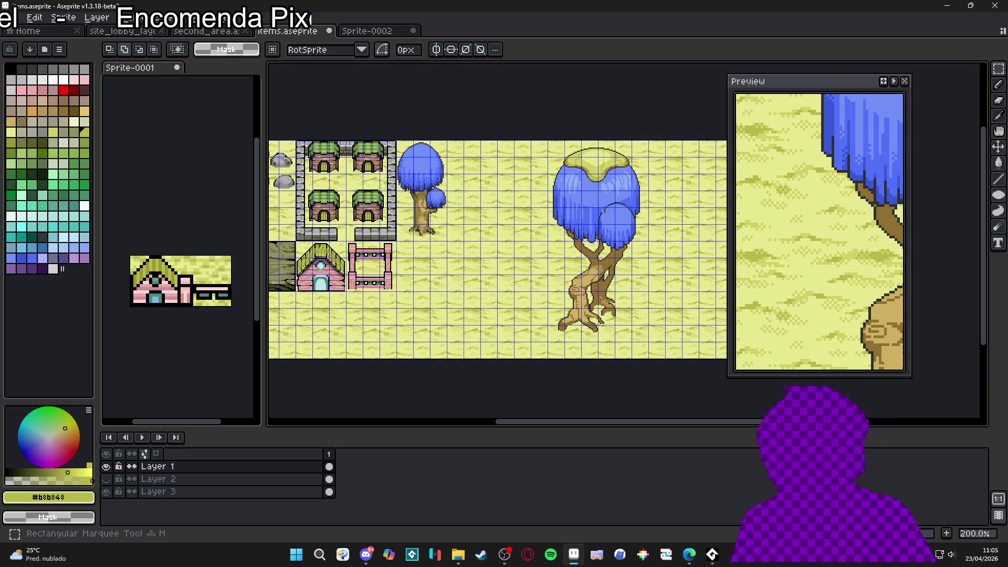
pyautogui.moveTo(553, 147)
pyautogui.mouseDown()
pyautogui.moveTo(646, 336)
pyautogui.moveTo(641, 355)
pyautogui.mouseUp()
pyautogui.press('Left')
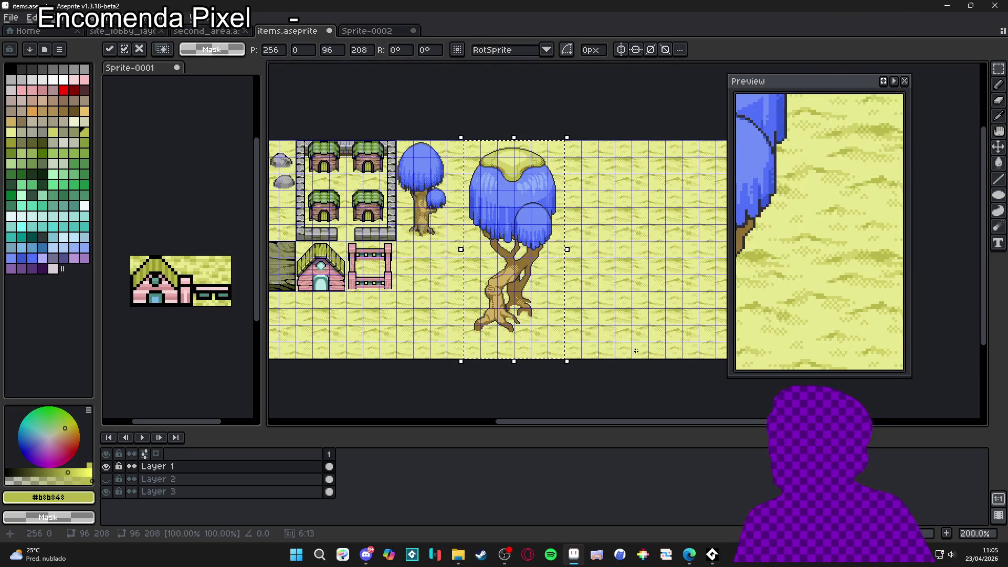
pyautogui.hotkey('ctrl', 'd')
# Step: Save items.aseprite, hide the grid, and view the Sprite-0002 document
pyautogui.scroll(-2, 580, 297)
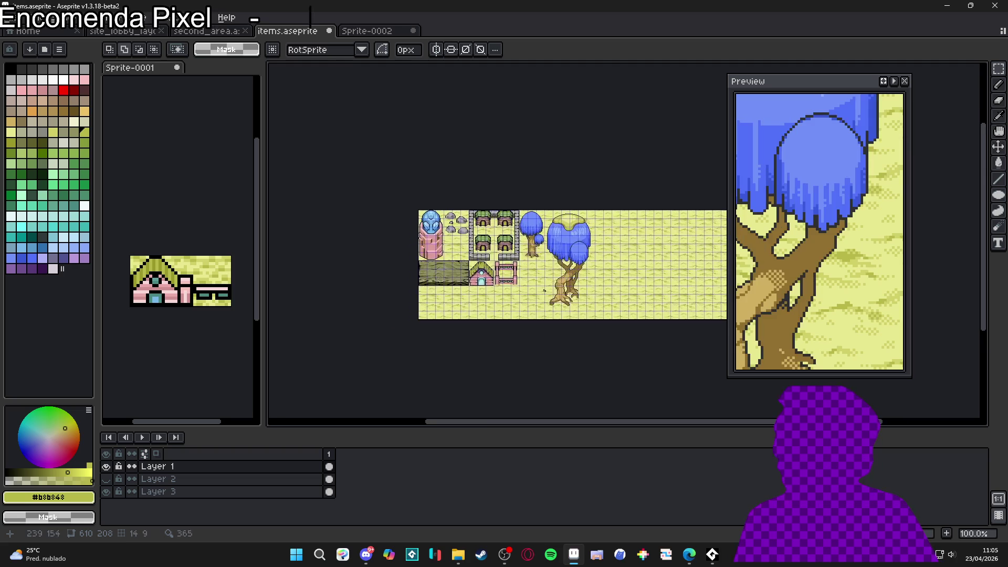
pyautogui.scroll(2, 578, 307)
pyautogui.hotkey('ctrl', 's')
pyautogui.press("ctrl+'")
pyautogui.hscroll(2, 563, 330)
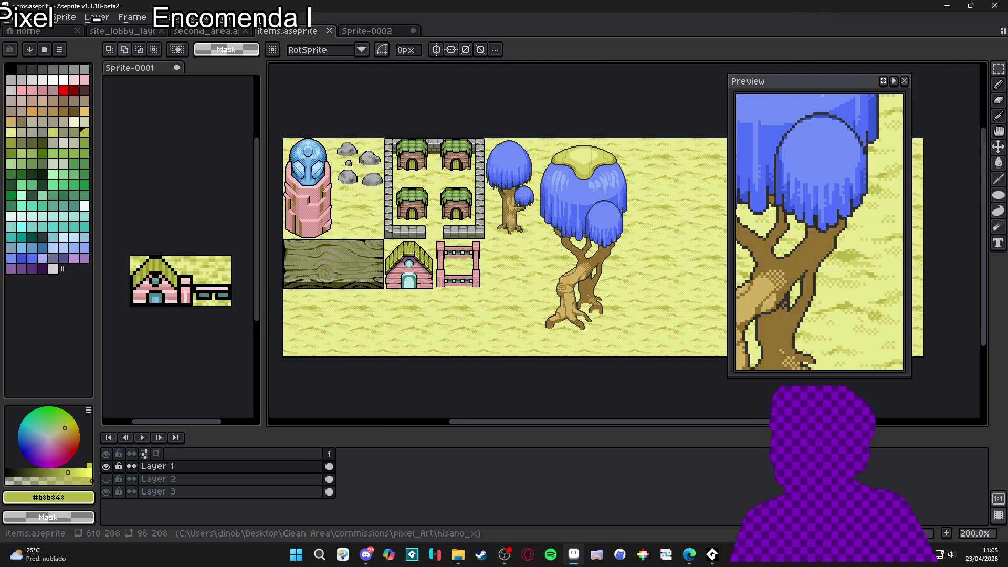
pyautogui.click(376, 34)
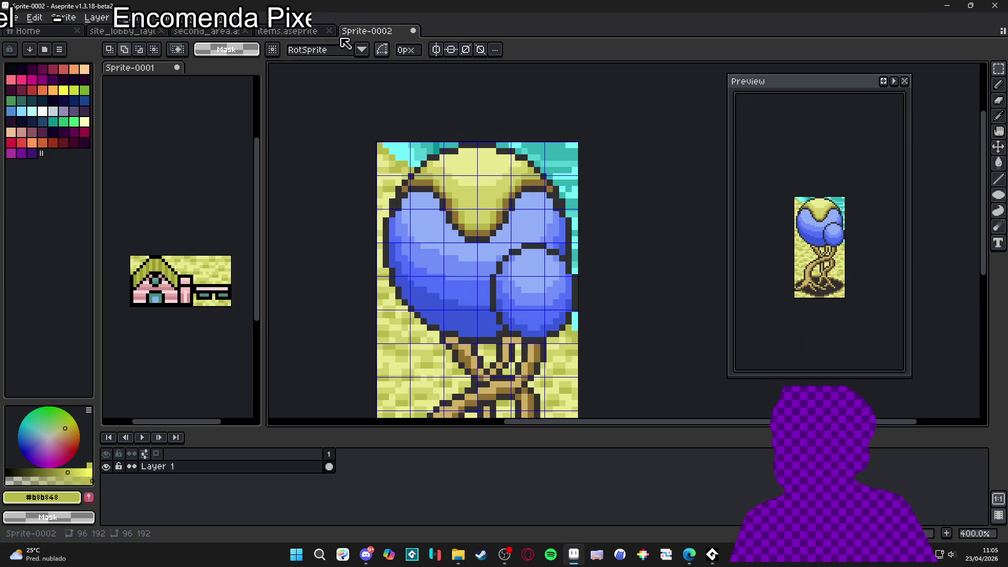
# Step: Close Sprite-0002 and Sprite-0001 without saving their changes
pyautogui.click(415, 31)
pyautogui.click(503, 301)
pyautogui.click(177, 68)
pyautogui.click(504, 301)
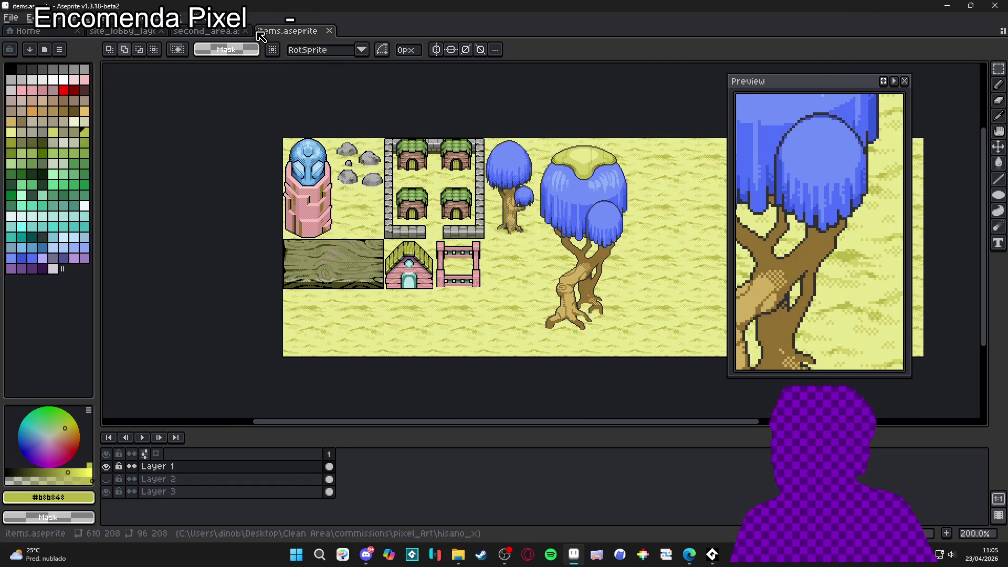
# Step: Close the site_lobby_layout document and save the items sheet
pyautogui.click(219, 34)
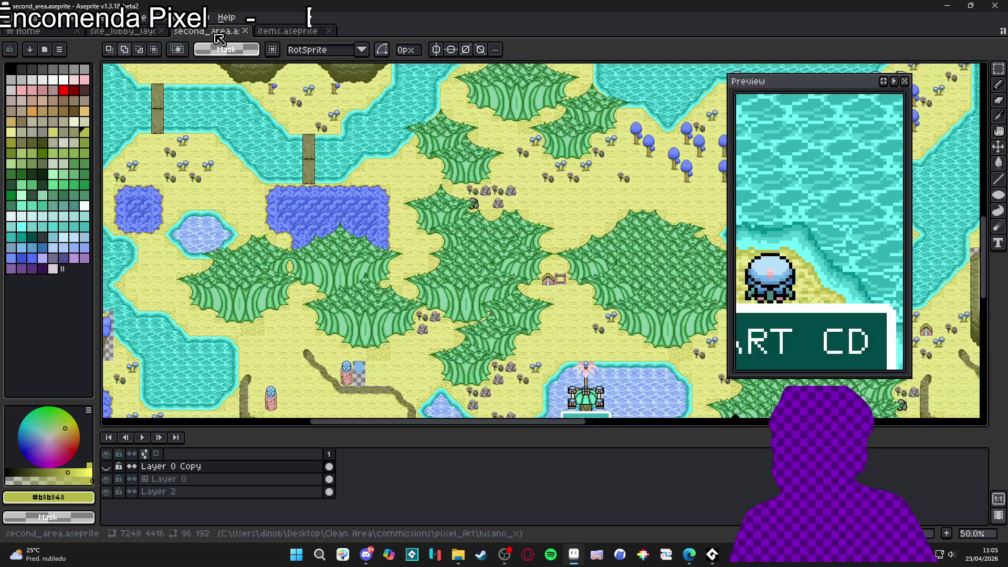
pyautogui.click(281, 31)
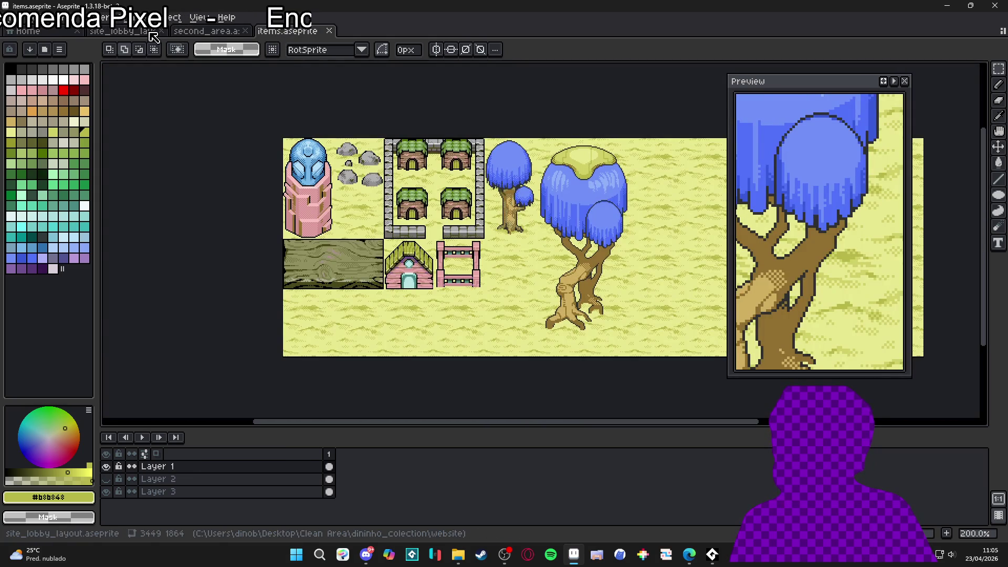
pyautogui.click(235, 34)
pyautogui.click(291, 32)
pyautogui.click(146, 35)
pyautogui.click(161, 31)
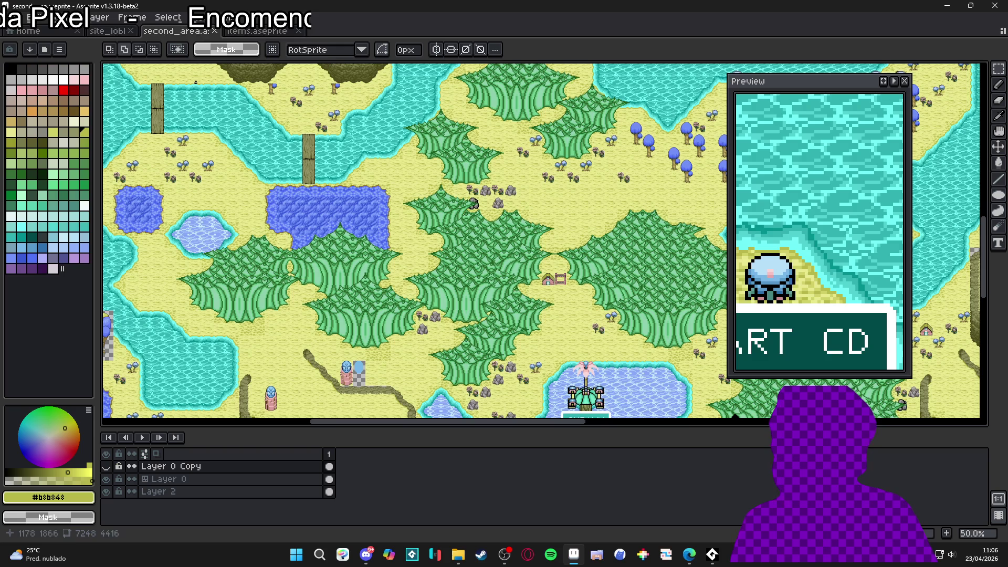
pyautogui.click(203, 31)
pyautogui.hotkey('ctrl', 's')
# Step: Open the items file from the RPGENEROUS items folder in File Explorer
pyautogui.click(458, 555)
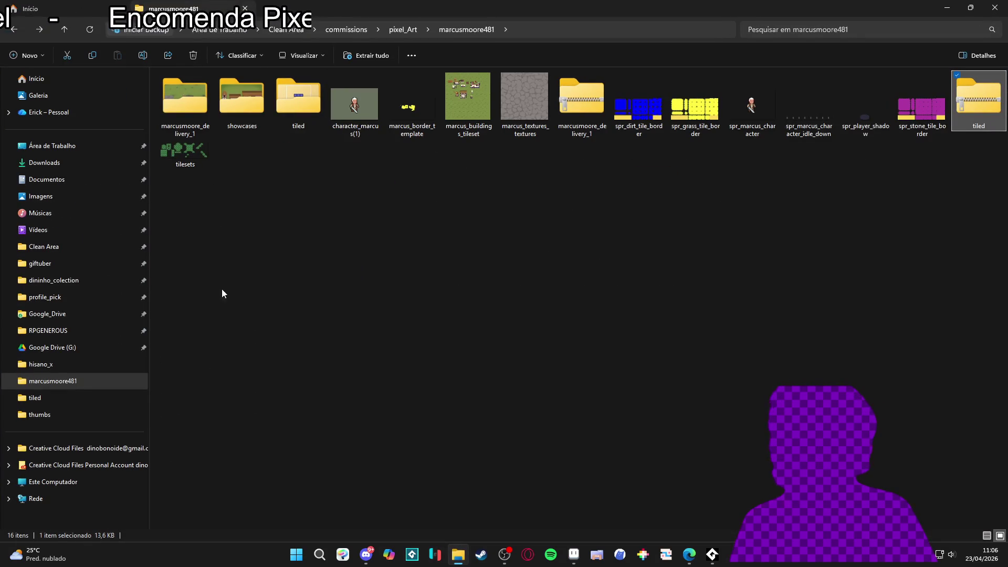
pyautogui.click(105, 331)
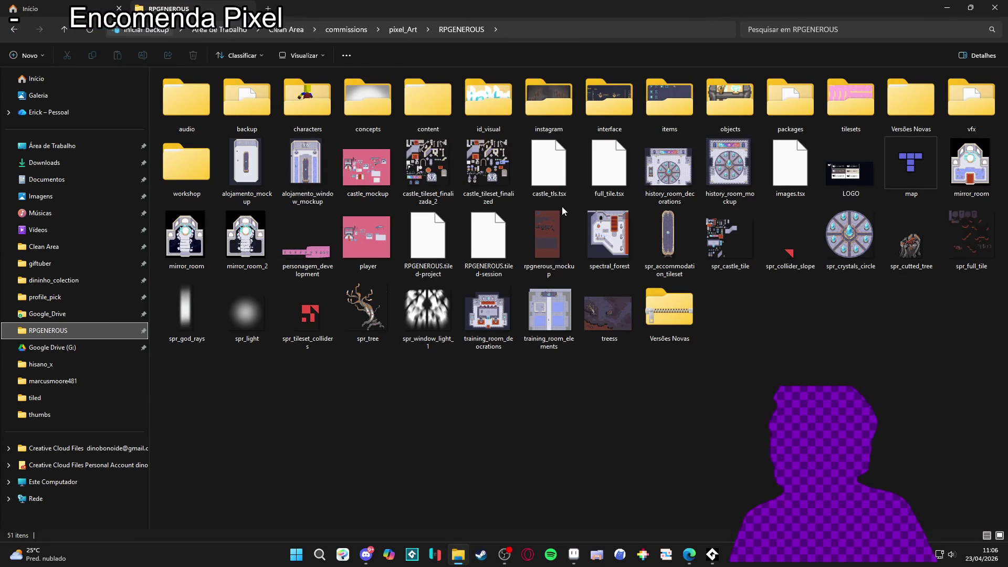
pyautogui.doubleClick(670, 100)
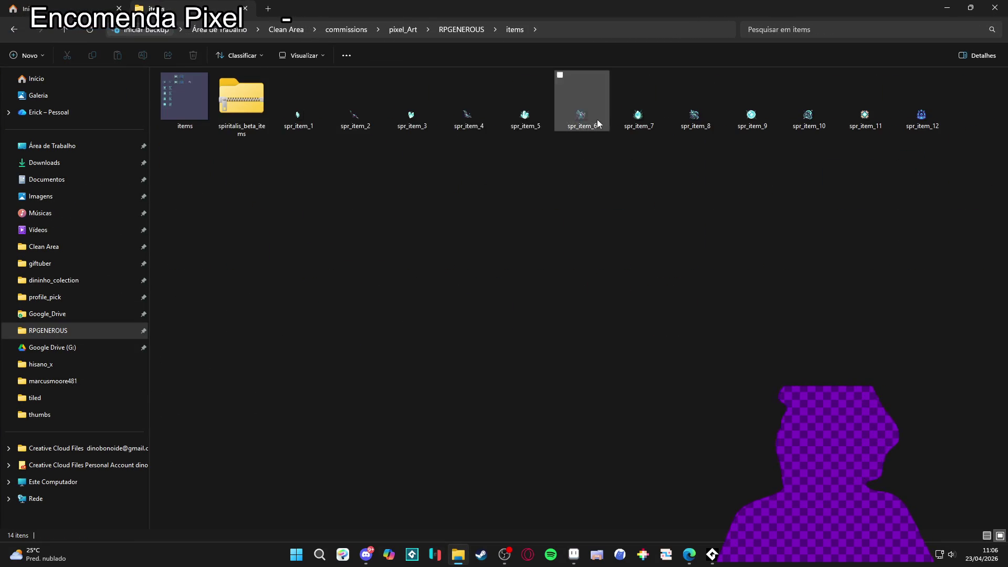
pyautogui.doubleClick(165, 112)
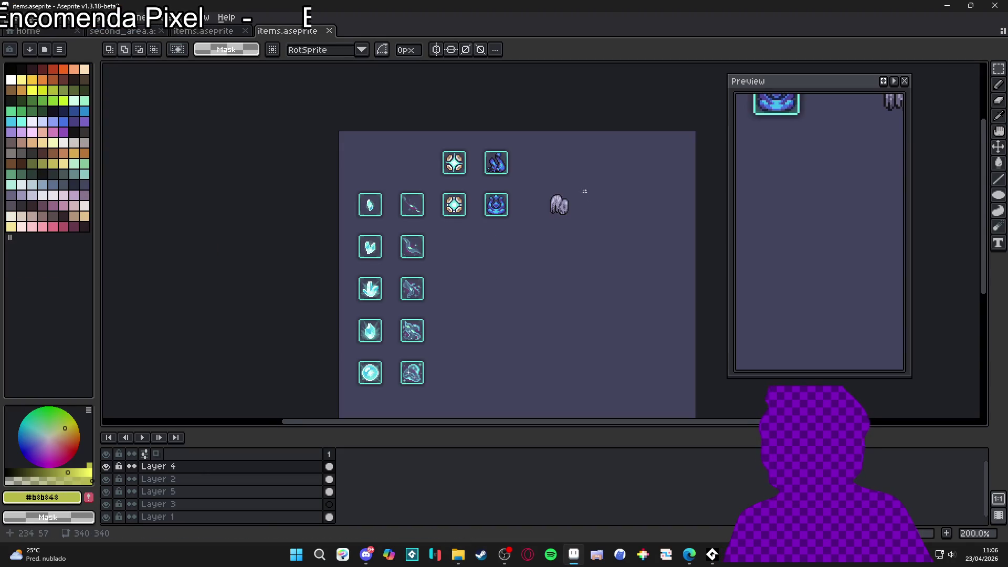
pyautogui.scroll(2, 521, 163)
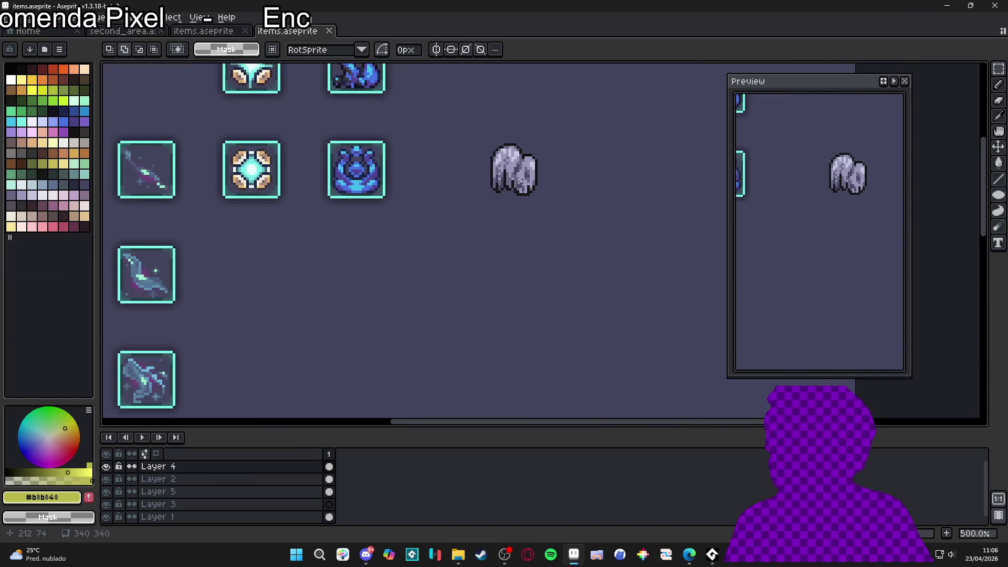
pyautogui.moveTo(517, 217); pyautogui.dragTo(516, 219)
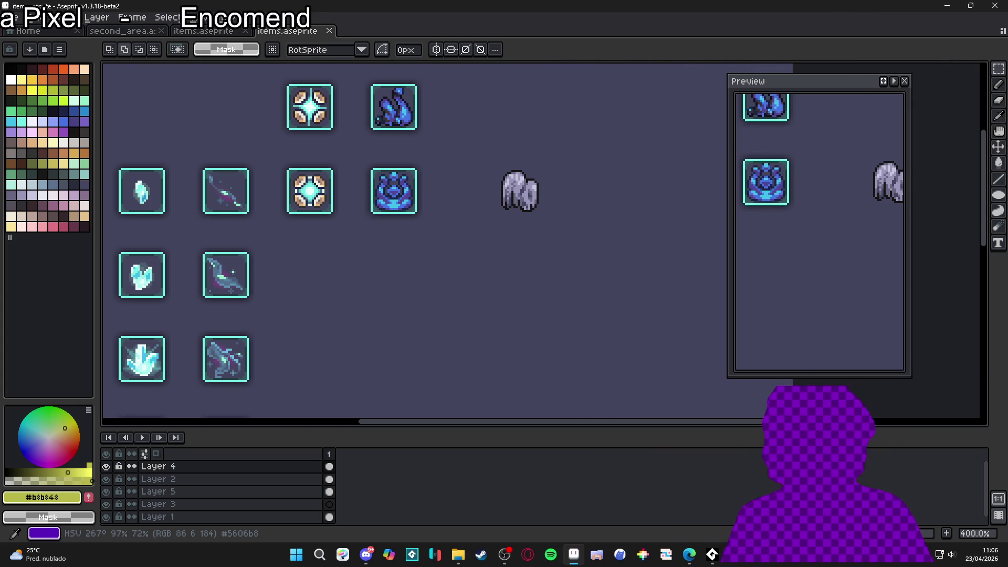
pyautogui.scroll(-1, 496, 284)
pyautogui.scroll(-2, 484, 270)
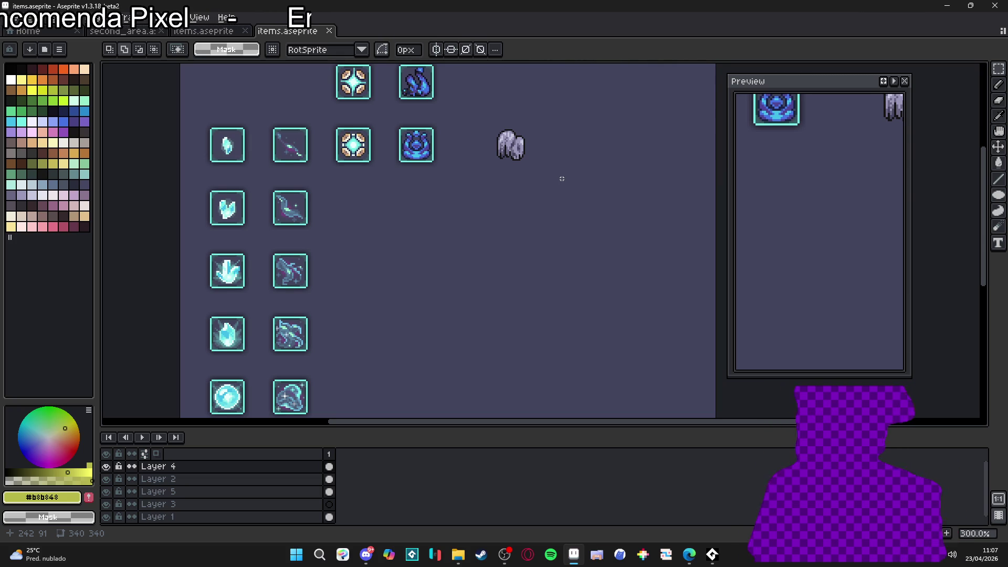
pyautogui.click(505, 554)
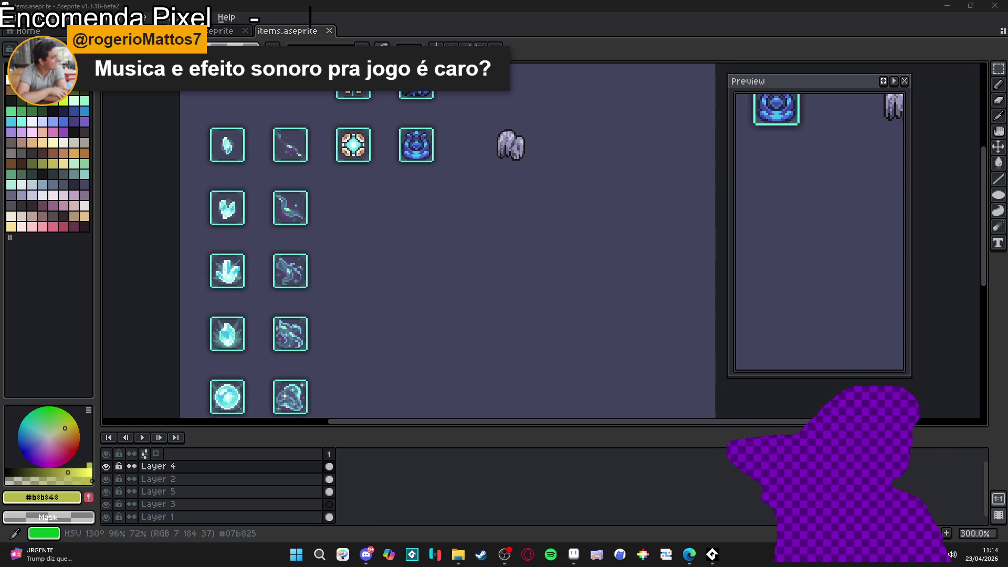
# Step: Lower the system sound volume
pyautogui.press('XF86AudioLowerVolume')
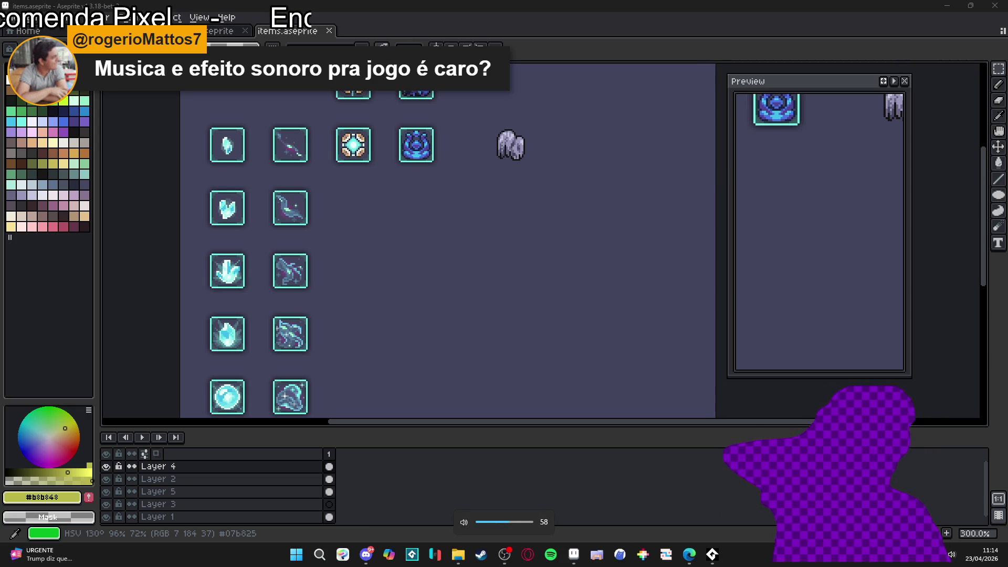
# Step: Lower the system volume further and glance at the items folder before returning to the sheet
pyautogui.press('XF86AudioLowerVolume')
pyautogui.press('XF86AudioLowerVolume')
pyautogui.press('XF86AudioLowerVolume')
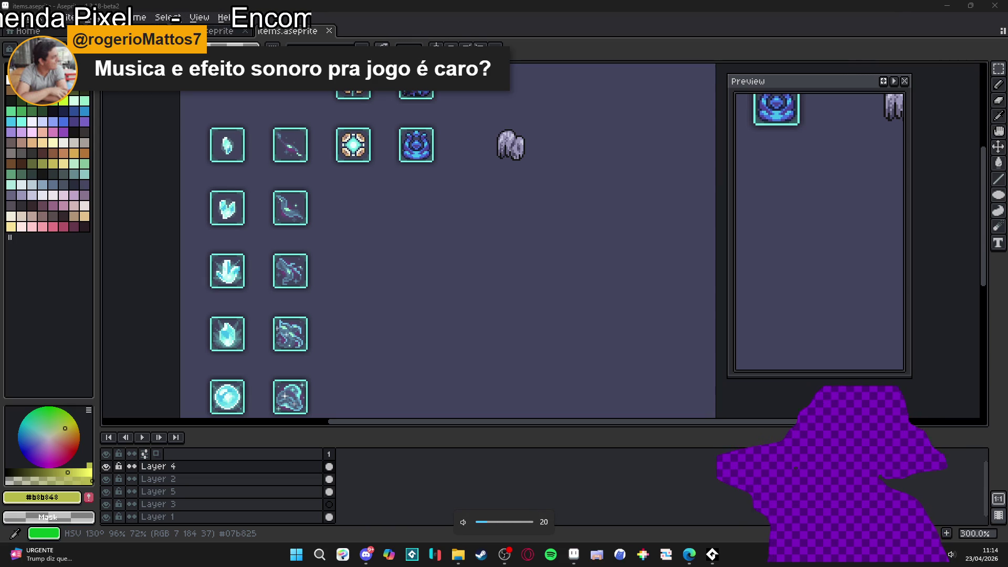
pyautogui.press('XF86AudioLowerVolume')
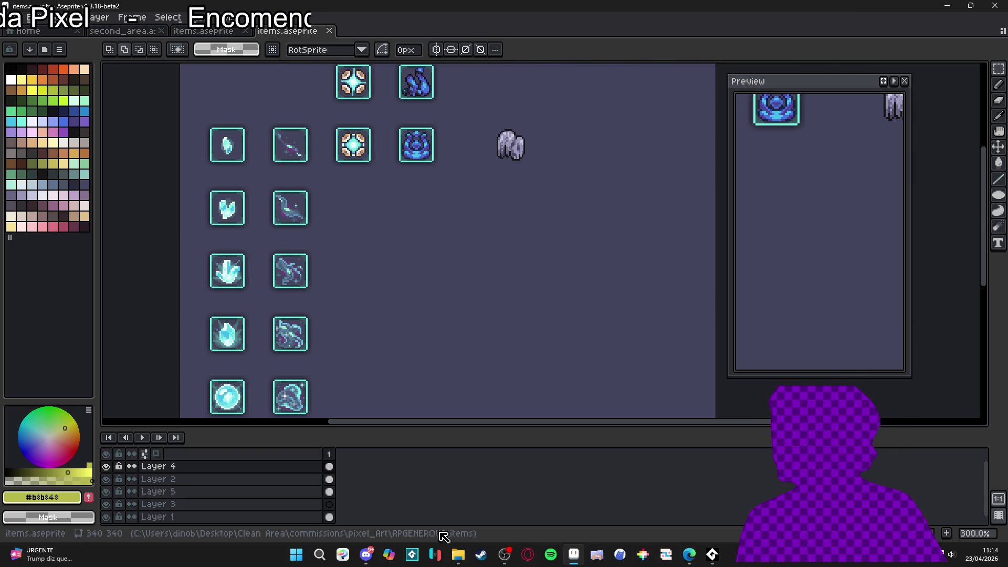
pyautogui.click(458, 558)
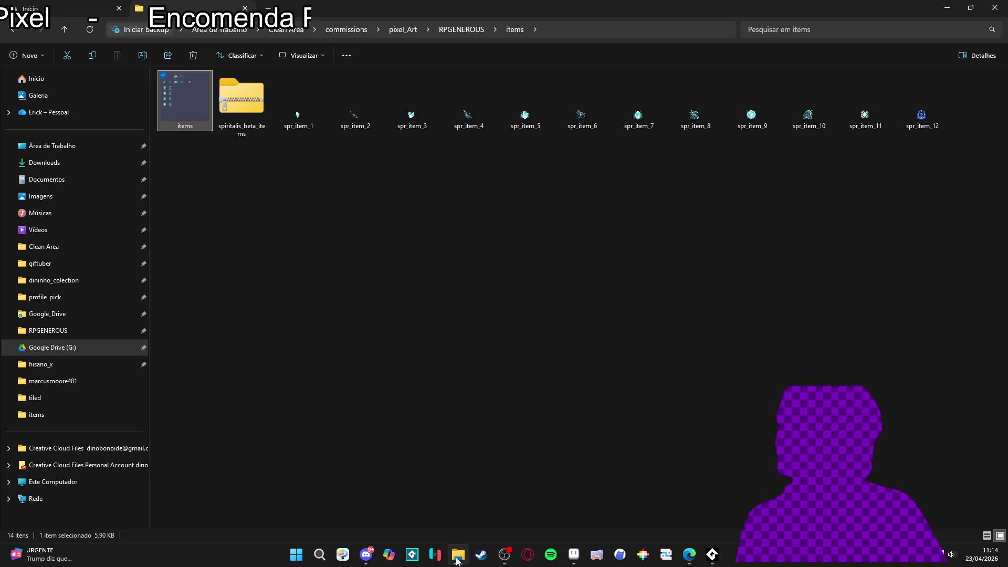
pyautogui.click(457, 557)
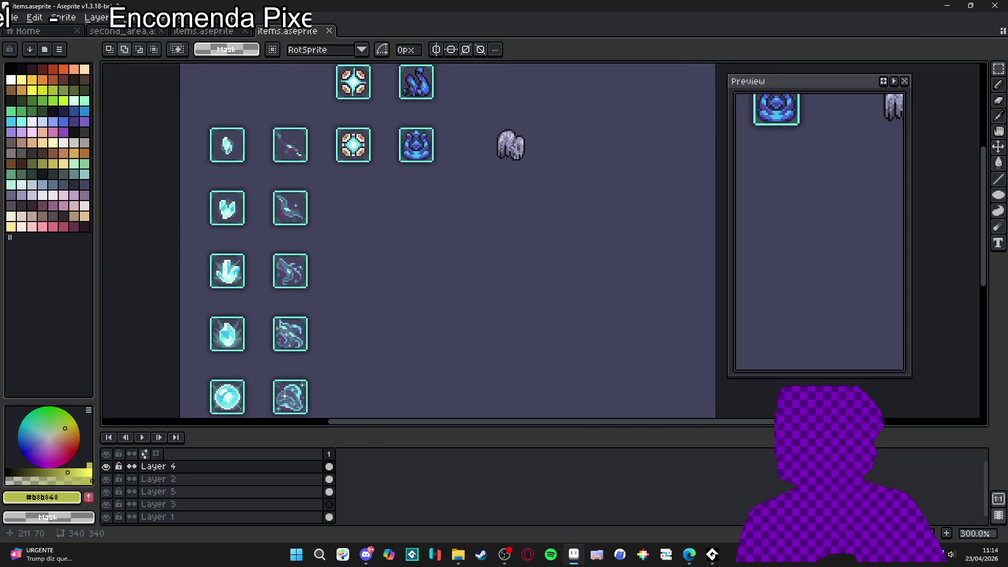
# Step: Show the pixel grid, zoom in, pick the Move Tool, and switch to Discord
pyautogui.hscroll(3, 493, 202)
pyautogui.press("ctrl+'")
pyautogui.scroll(2, 493, 202)
pyautogui.press('v')
pyautogui.press('ctrl')
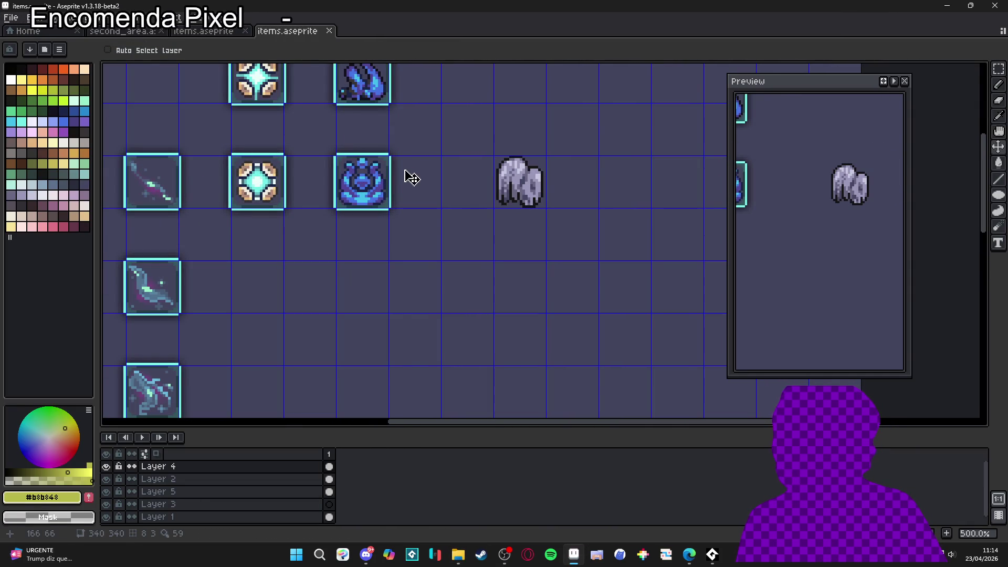
pyautogui.press('space')
pyautogui.scroll(-1, 476, 204)
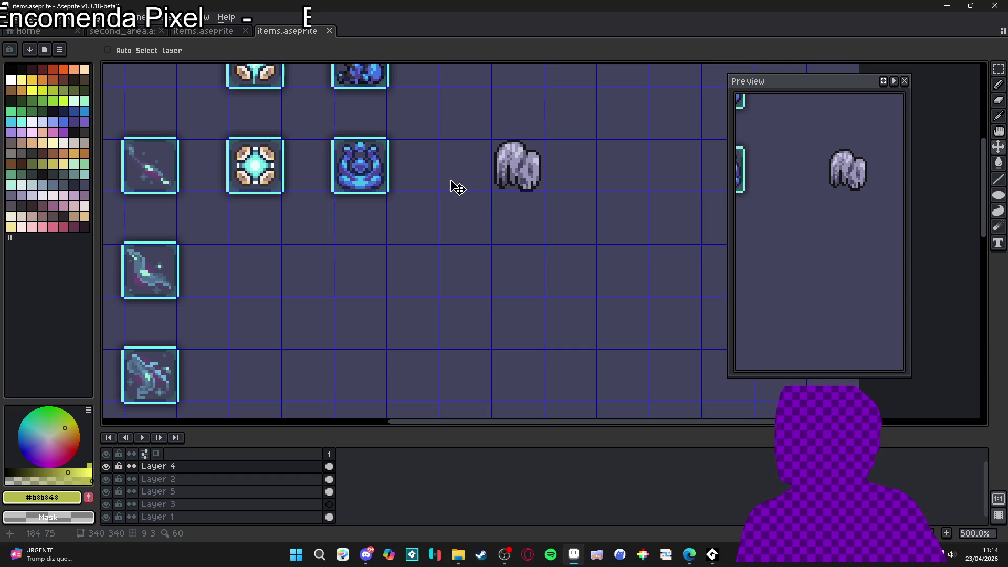
pyautogui.scroll(-3, 494, 221)
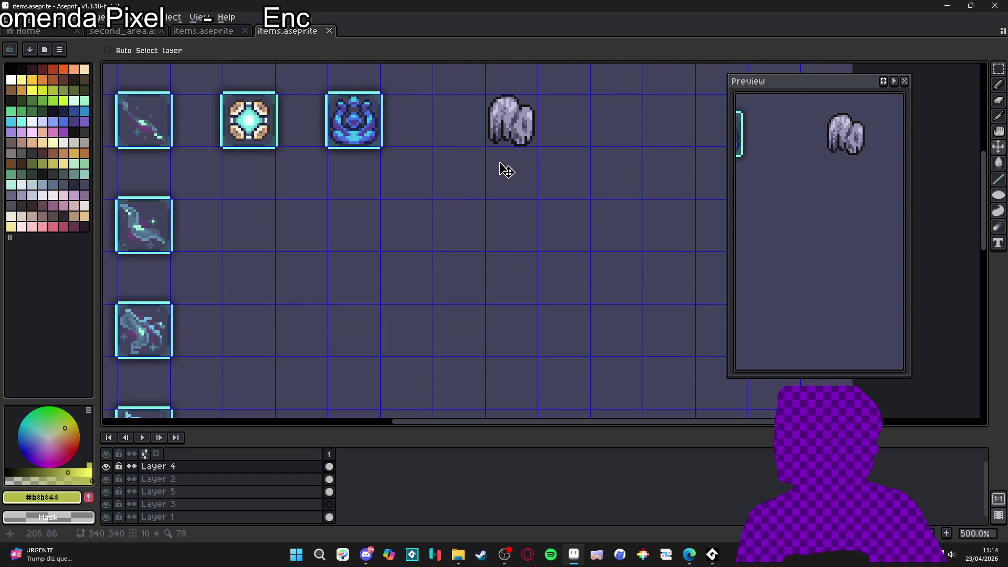
pyautogui.click(362, 560)
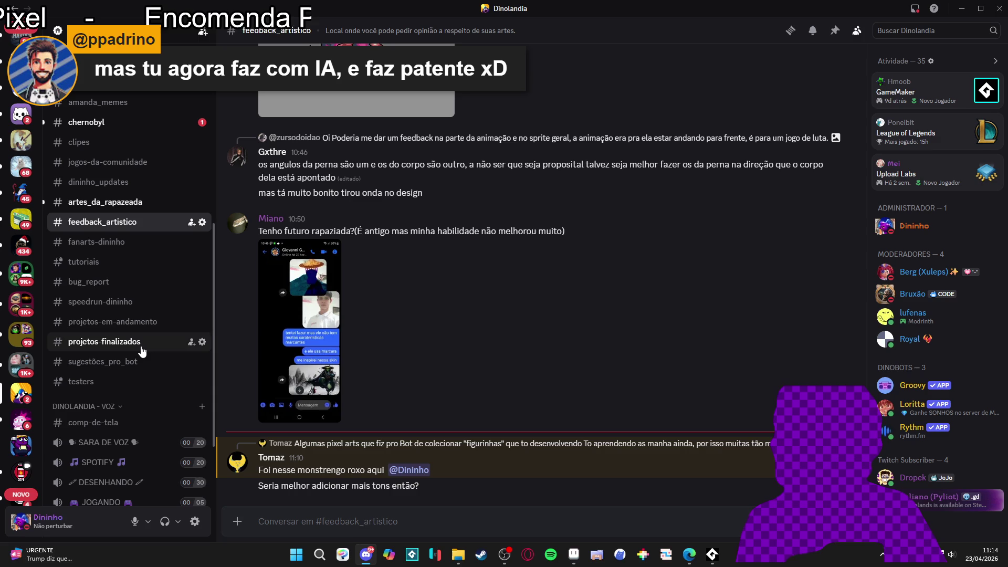
# Step: Jump to the original feedback post and copy the purple monster image with Copiar imagem
pyautogui.click(409, 471)
pyautogui.press('Escape')
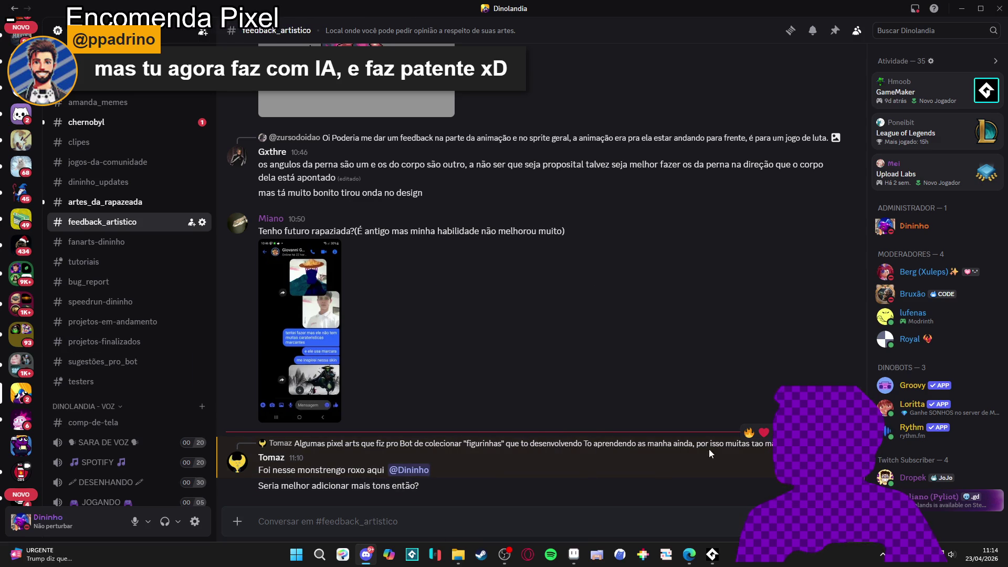
pyautogui.click(683, 445)
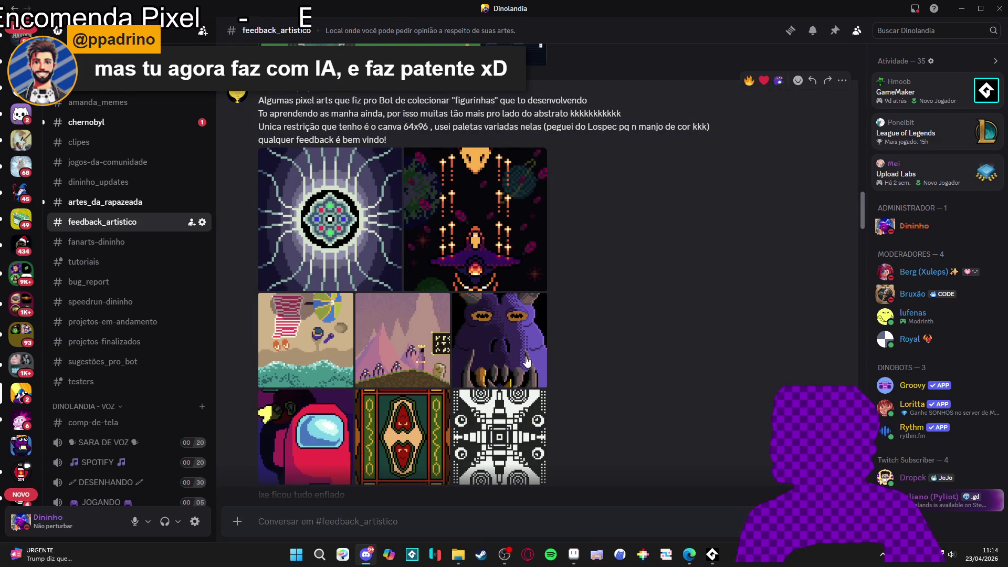
pyautogui.scroll(-2, 484, 349)
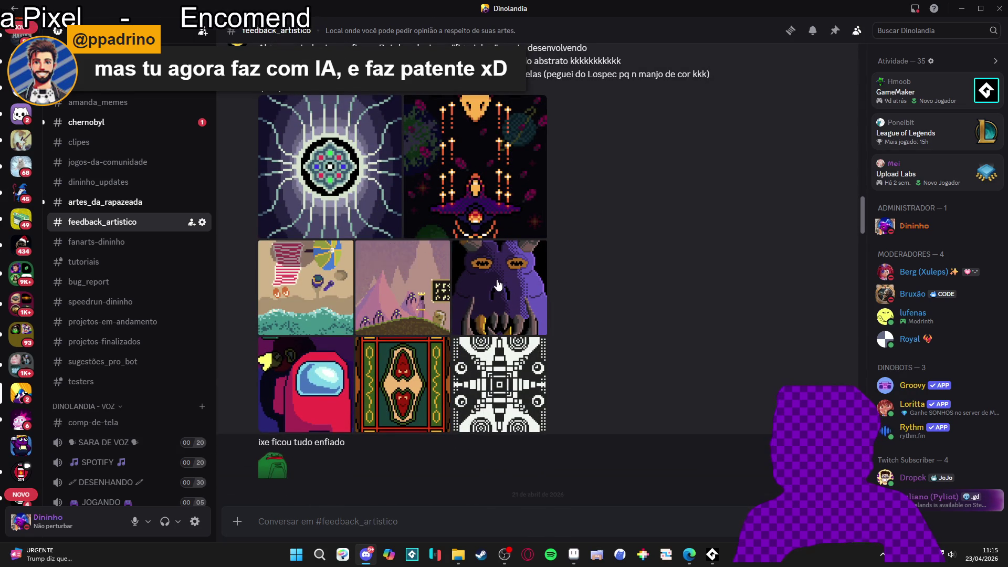
pyautogui.click(499, 284)
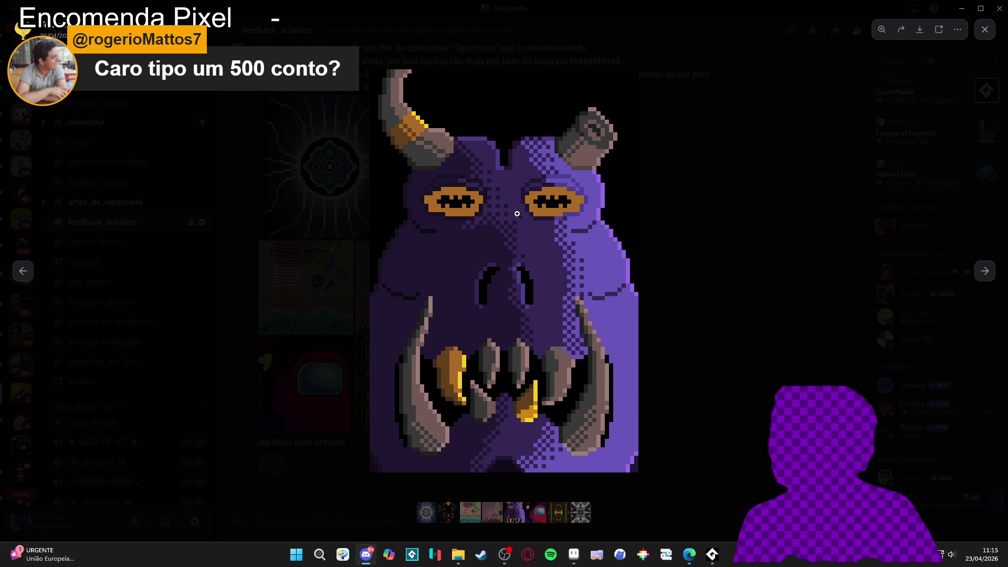
pyautogui.rightClick(537, 246)
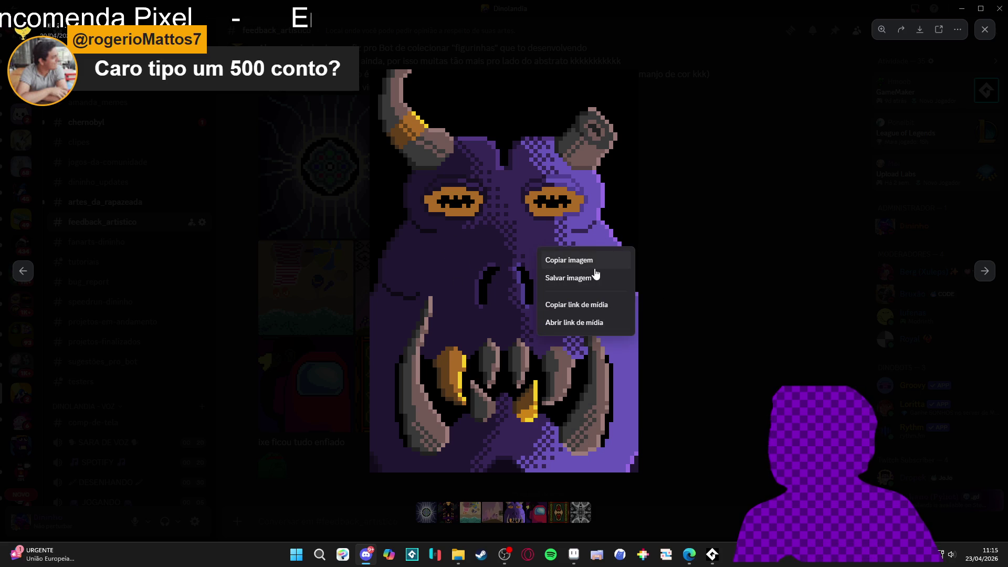
pyautogui.click(598, 265)
pyautogui.click(758, 181)
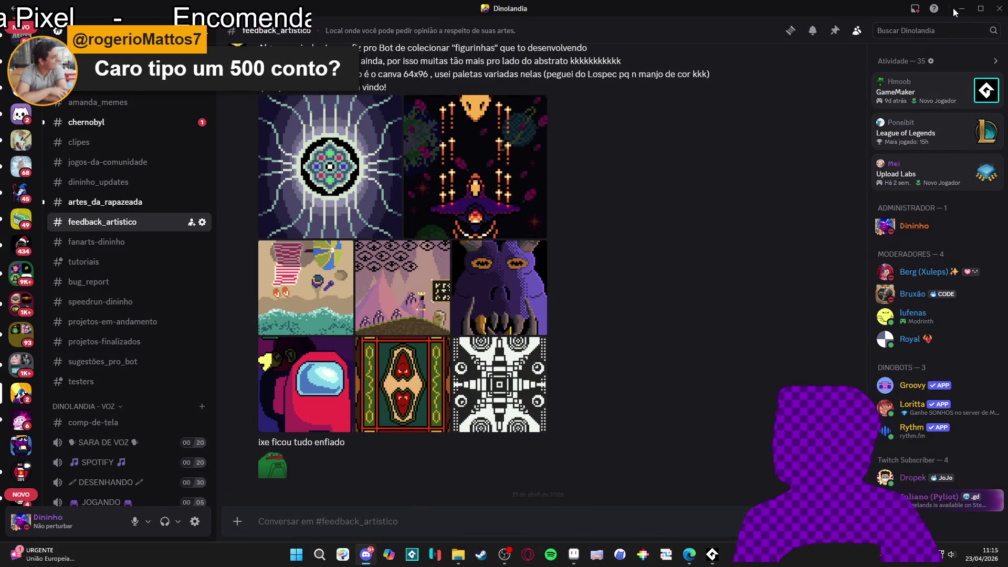
# Step: View the monster image once more, then close Discord to return to Aseprite
pyautogui.click(526, 263)
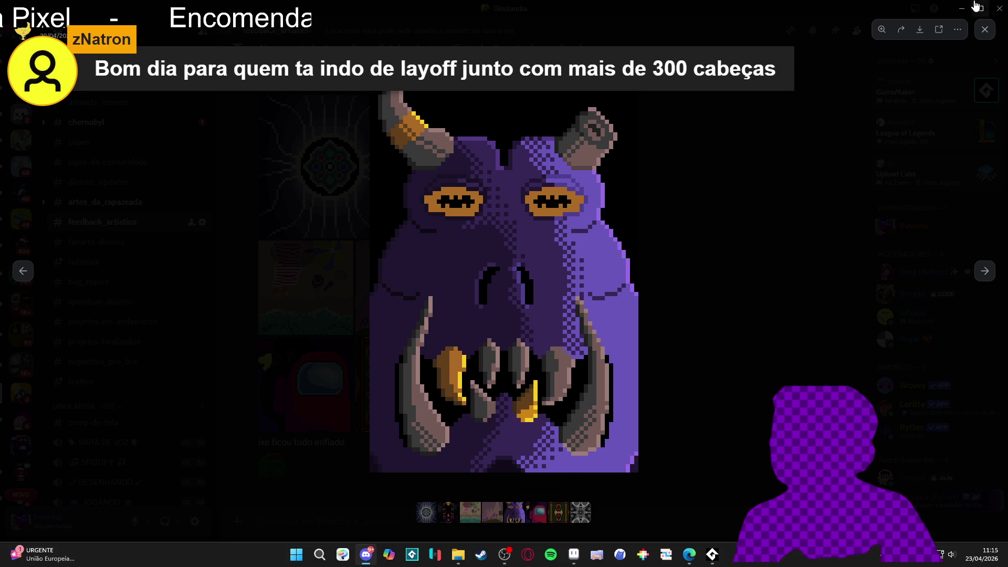
pyautogui.press('Escape')
pyautogui.click(996, 6)
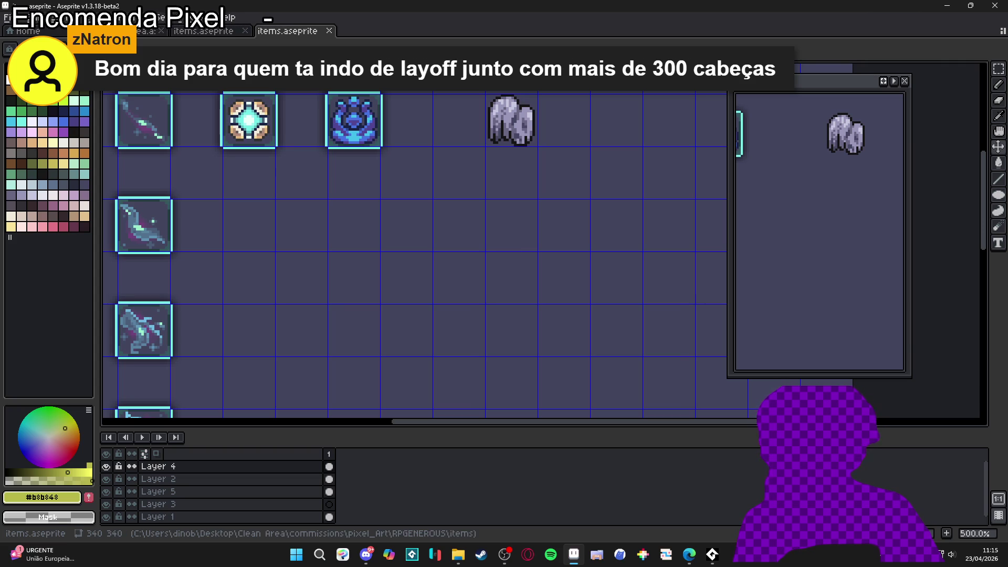
# Step: Settle the grey rock on its layer beside the blue icons and release the selection
pyautogui.click(690, 554)
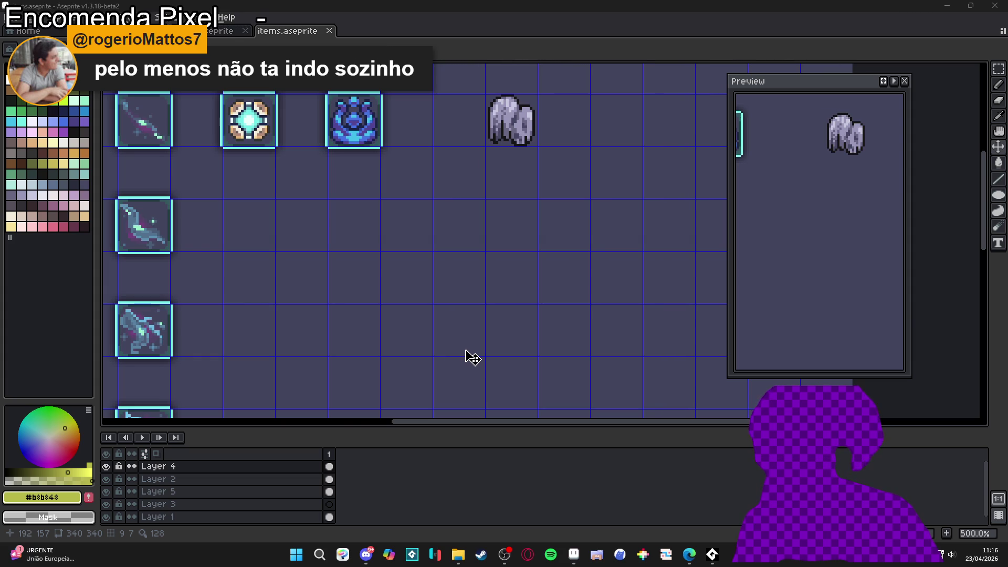
pyautogui.scroll(-1, 568, 286)
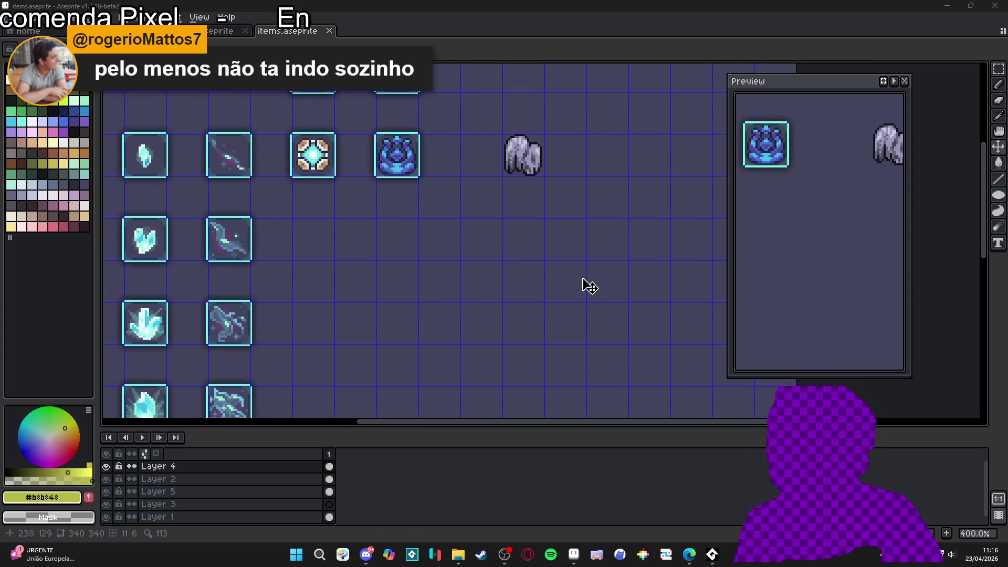
pyautogui.keyDown('ctrl'); pyautogui.click(533, 164); pyautogui.keyUp('ctrl')
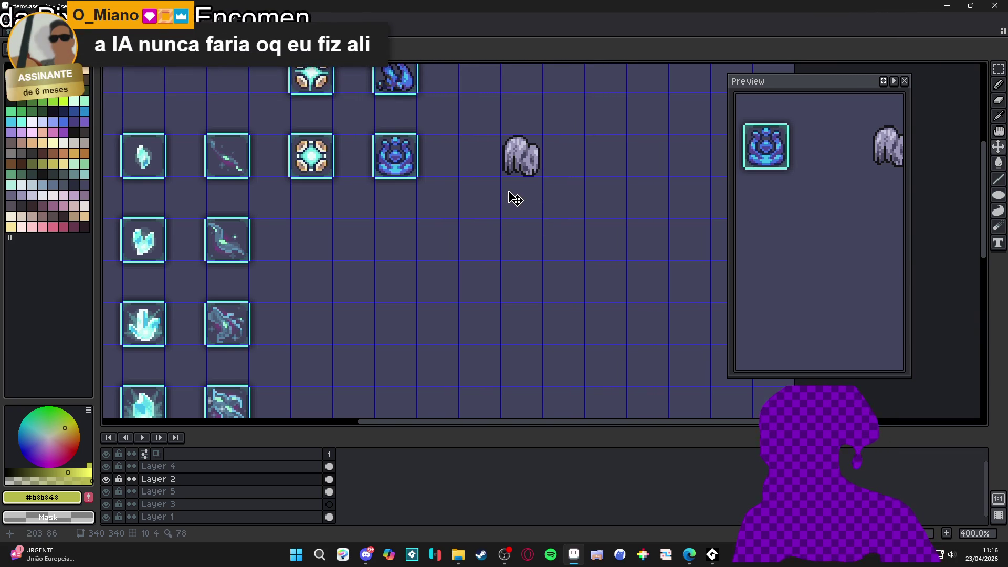
pyautogui.press('m')
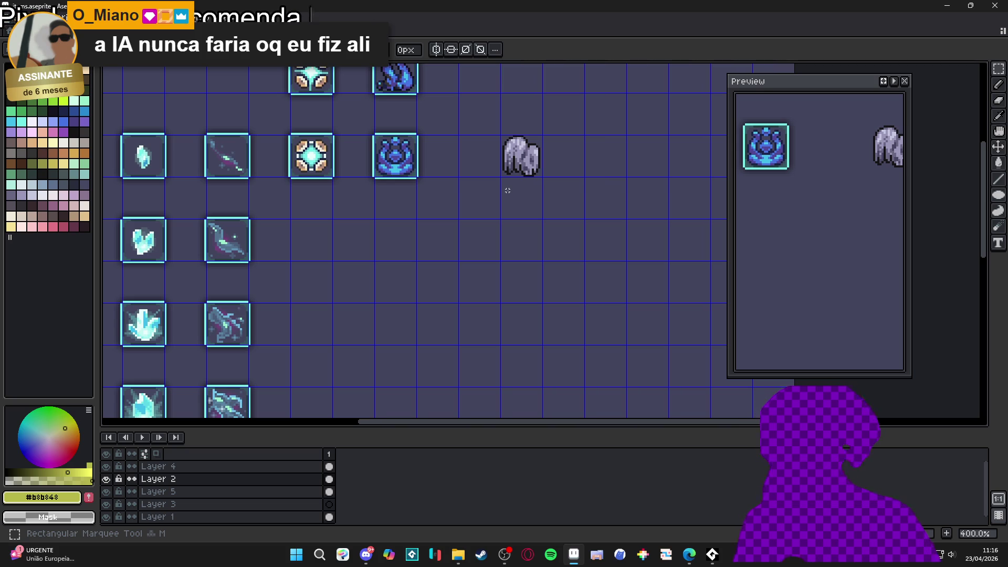
pyautogui.press('h')
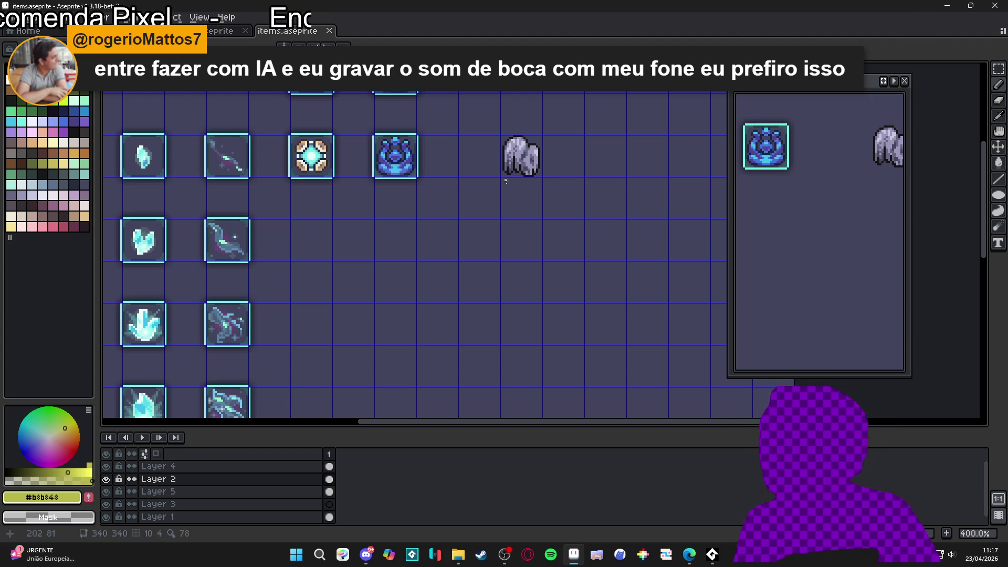
pyautogui.click(458, 555)
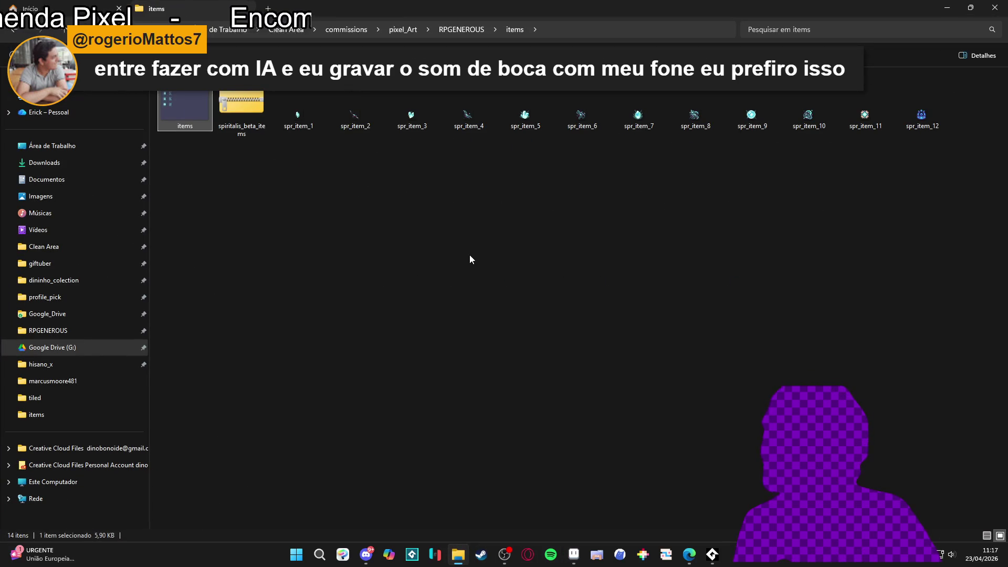
pyautogui.doubleClick(557, 4)
pyautogui.moveTo(650, 247); pyautogui.dragTo(393, 228)
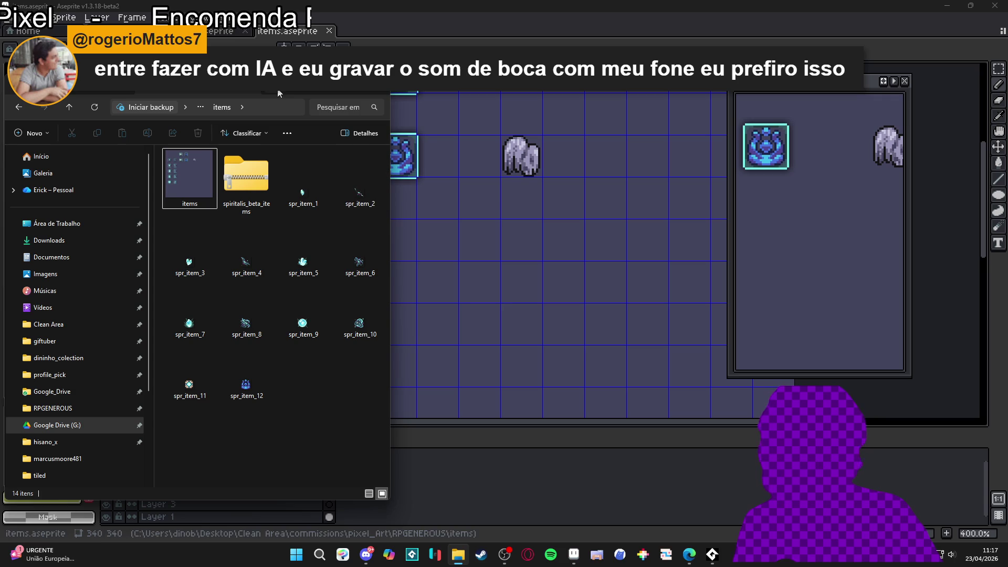
pyautogui.click(399, 228)
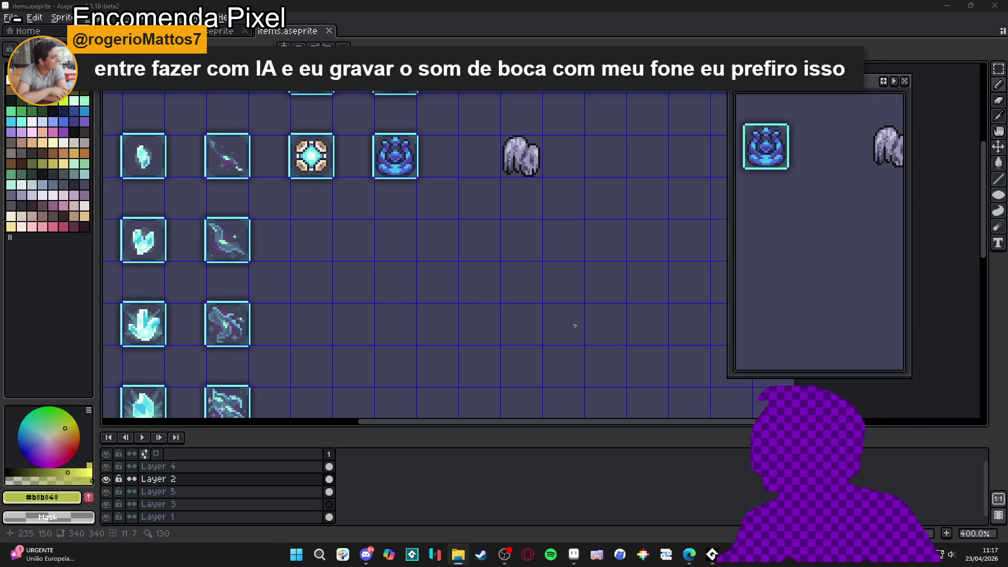
# Step: Adjust the system volume and zoom and pan the canvas to recentre the sprites
pyautogui.press('XF86AudioLowerVolume')
pyautogui.press('XF86AudioRaiseVolume')
pyautogui.press('XF86AudioRaiseVolume')
pyautogui.press('XF86AudioRaiseVolume')
pyautogui.press('XF86AudioRaiseVolume')
pyautogui.press('XF86AudioRaiseVolume')
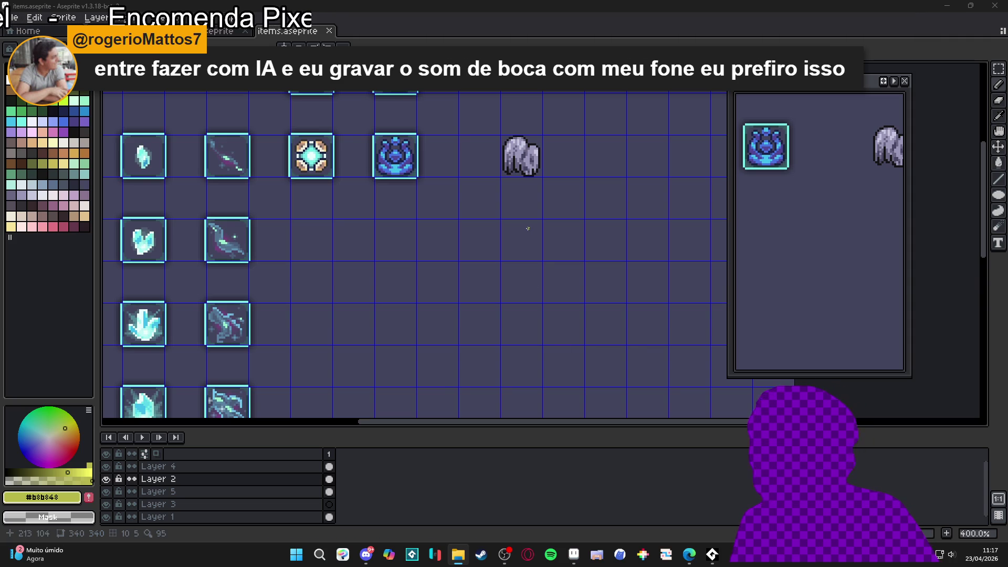
pyautogui.scroll(1, 537, 153)
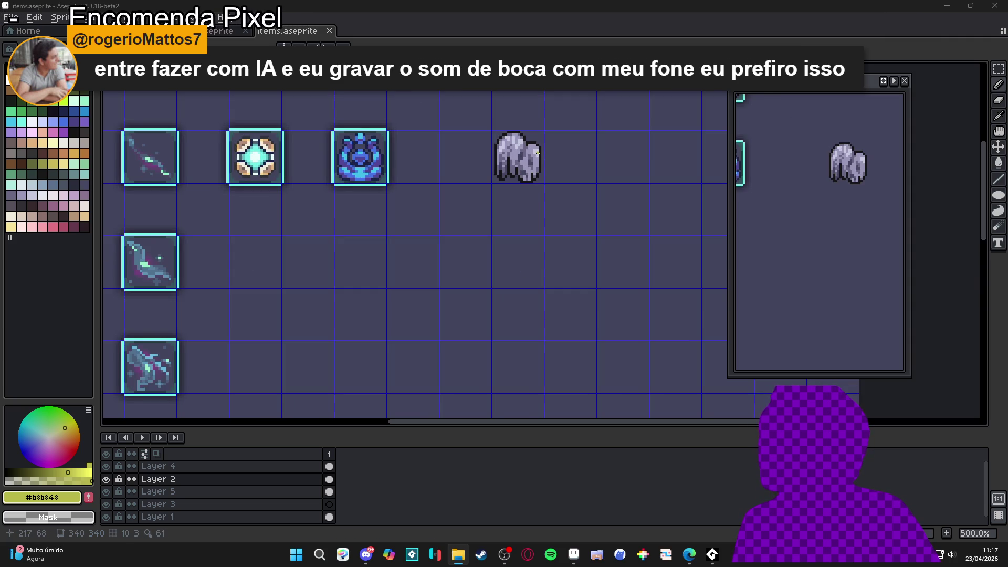
pyautogui.moveTo(488, 254)
pyautogui.mouseDown()
pyautogui.moveTo(472, 234)
pyautogui.moveTo(468, 168)
pyautogui.mouseUp()
pyautogui.scroll(1, 509, 142)
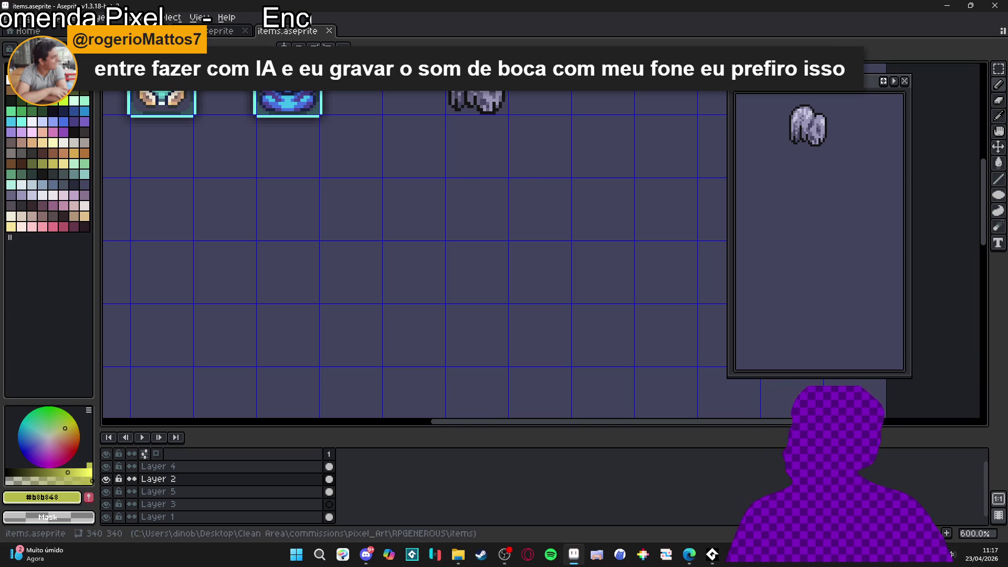
pyautogui.moveTo(448, 164); pyautogui.dragTo(471, 198)
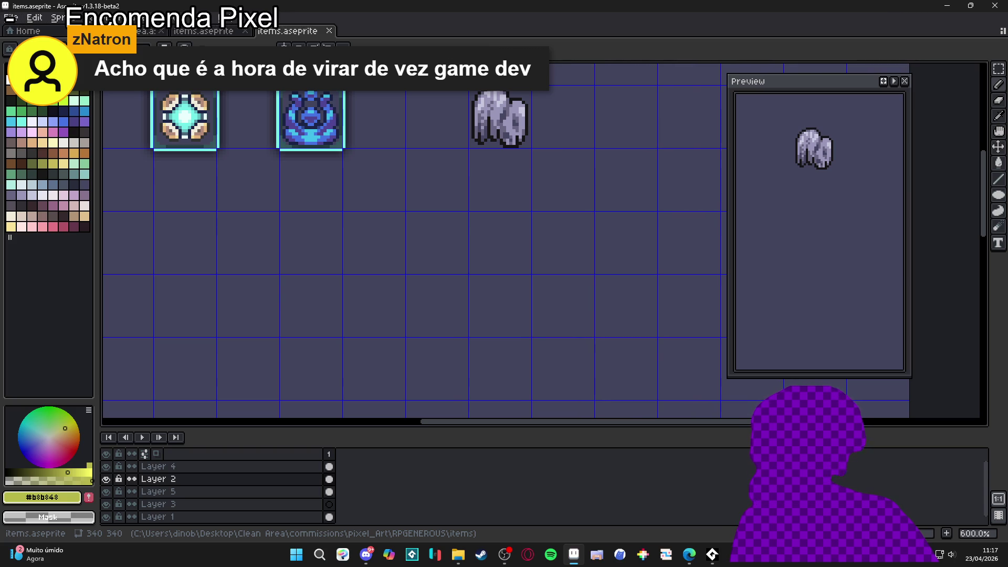
# Step: Switch windows to bring Discord's feedback_artistico channel to the front
pyautogui.hotkey('alt', 'Tab')
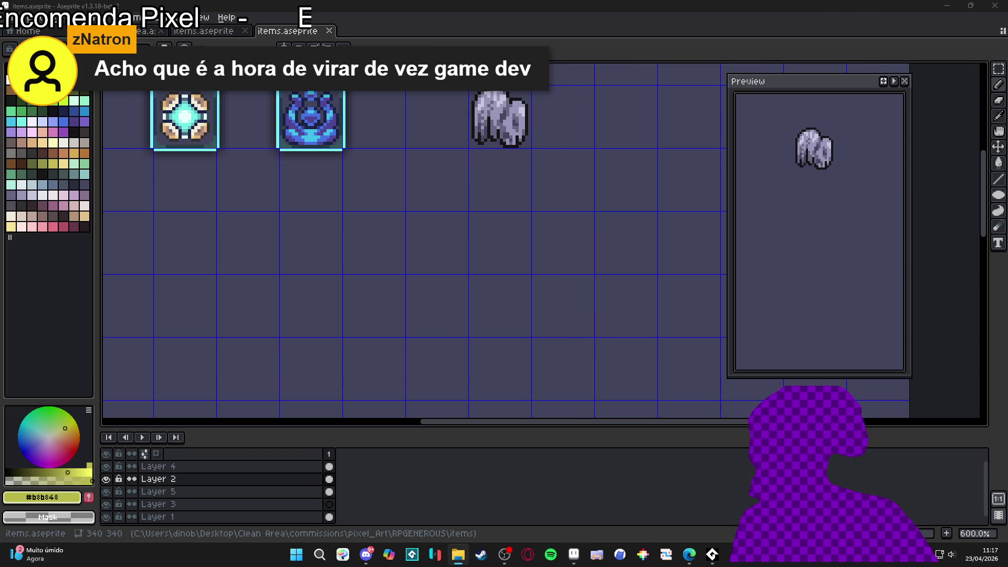
pyautogui.hotkey('alt', 'Tab')
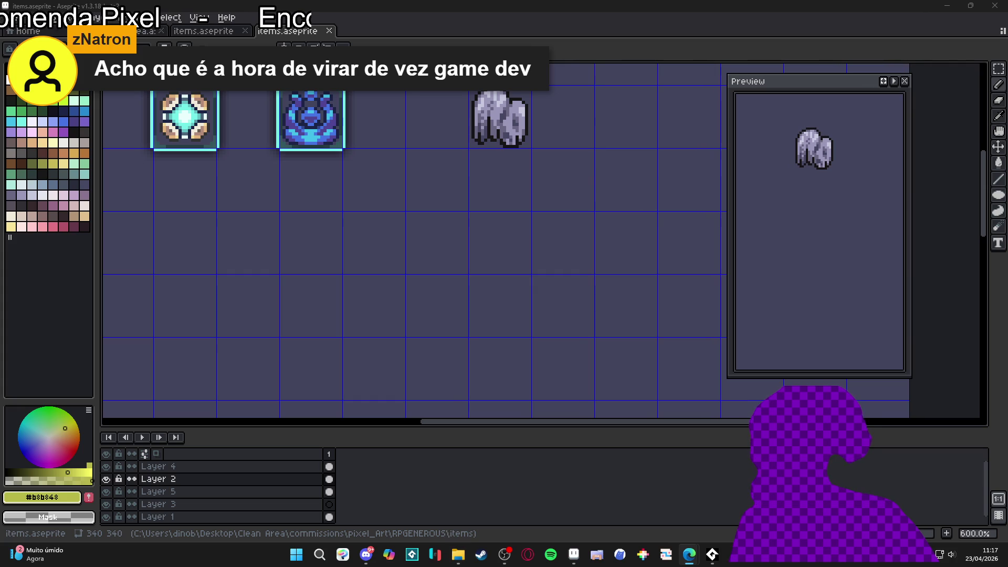
pyautogui.hotkey('alt', 'Tab')
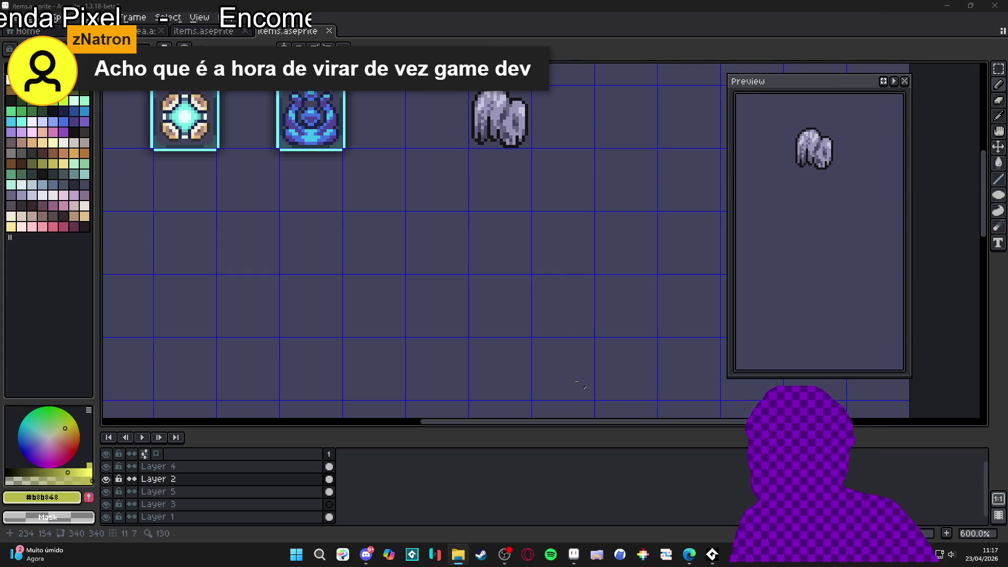
pyautogui.click(373, 560)
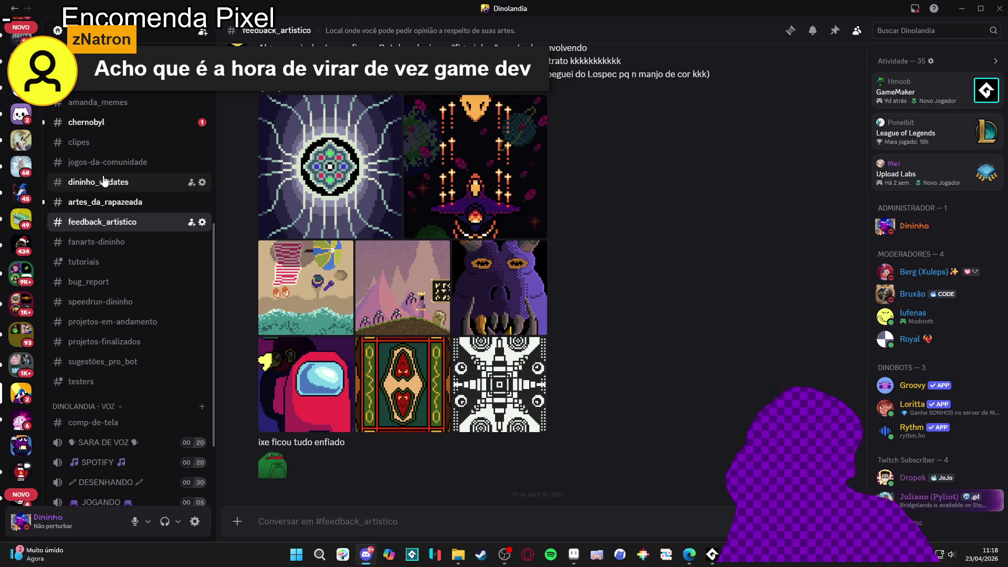
# Step: Browse the chernobyl and artes_da_rapazeada channels, then open dinolandia_geral's latest messages
pyautogui.press('XF86AudioLowerVolume')
pyautogui.press('XF86AudioLowerVolume')
pyautogui.press('XF86AudioLowerVolume')
pyautogui.press('XF86AudioLowerVolume')
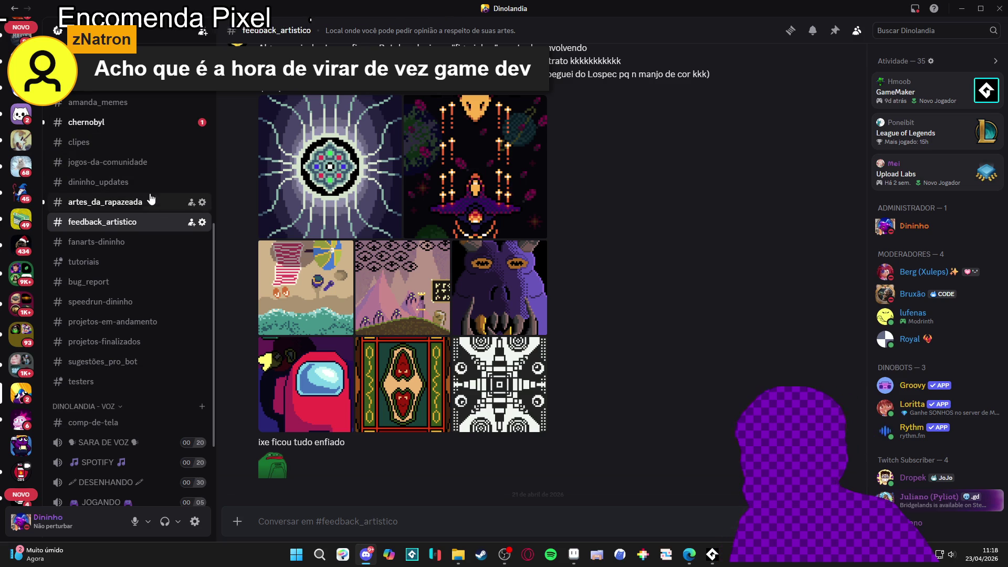
pyautogui.click(159, 125)
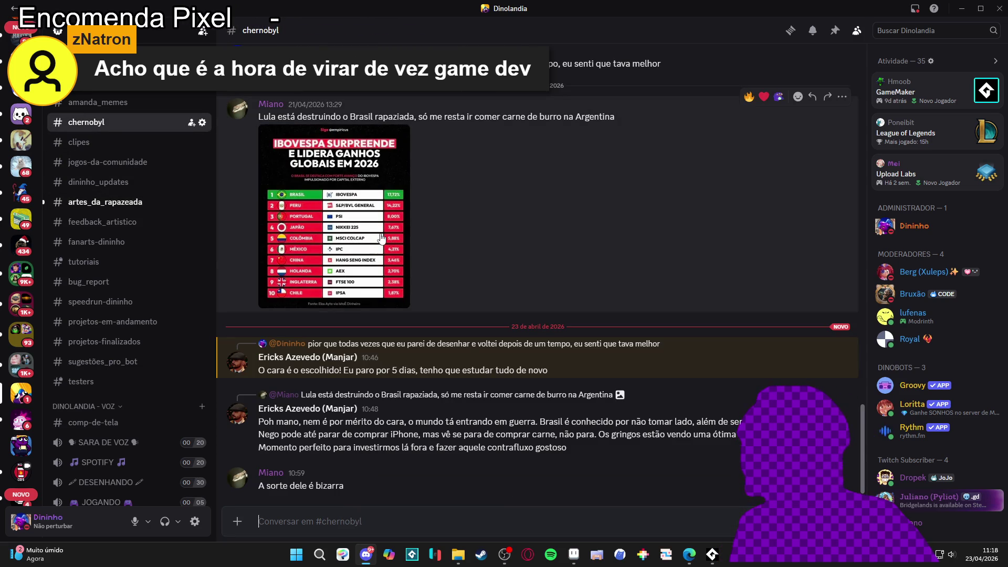
pyautogui.click(113, 205)
pyautogui.scroll(2, 119, 155)
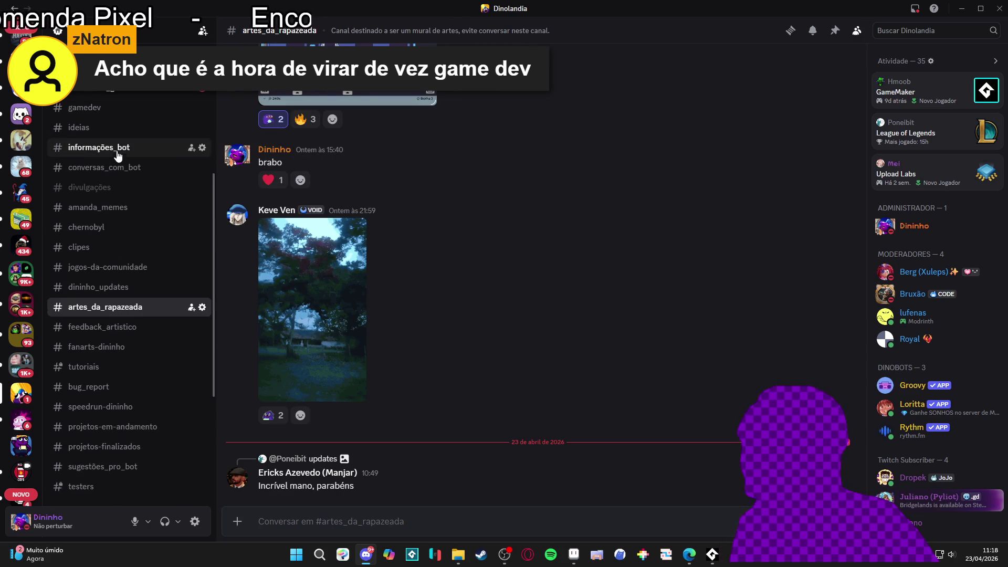
pyautogui.click(105, 93)
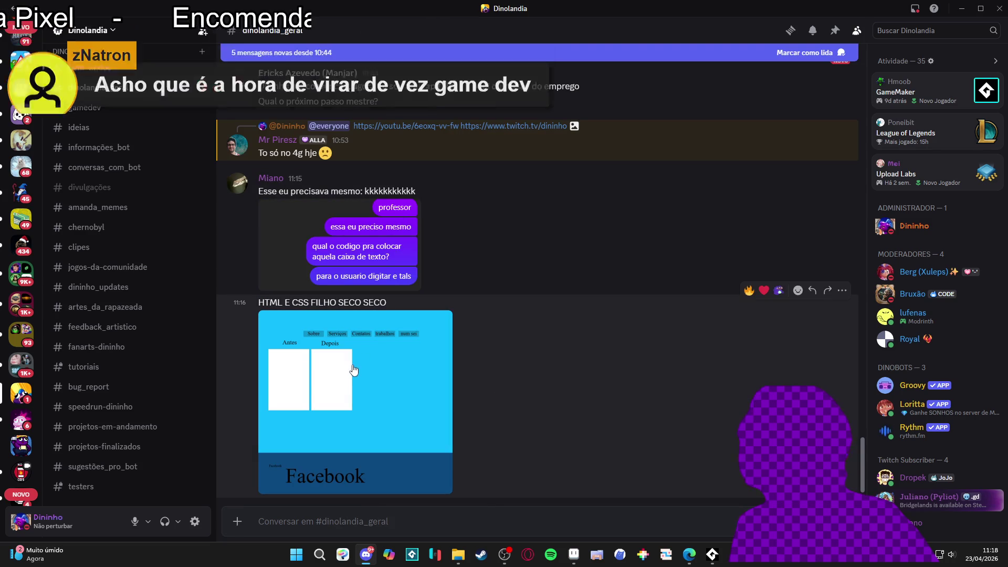
# Step: View the HTML and CSS screenshot enlarged, then minimize Discord and return to Aseprite
pyautogui.click(354, 370)
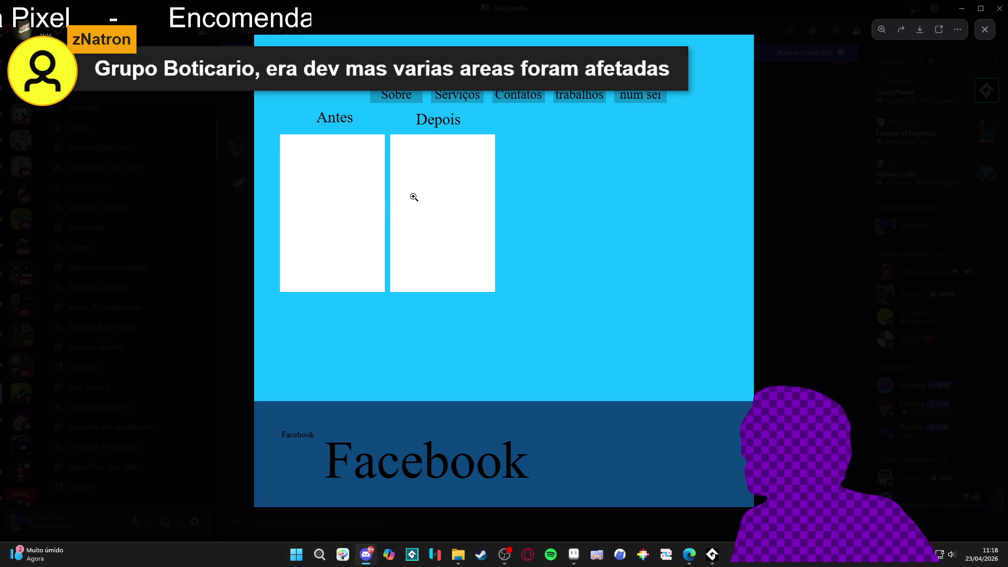
pyautogui.click(792, 159)
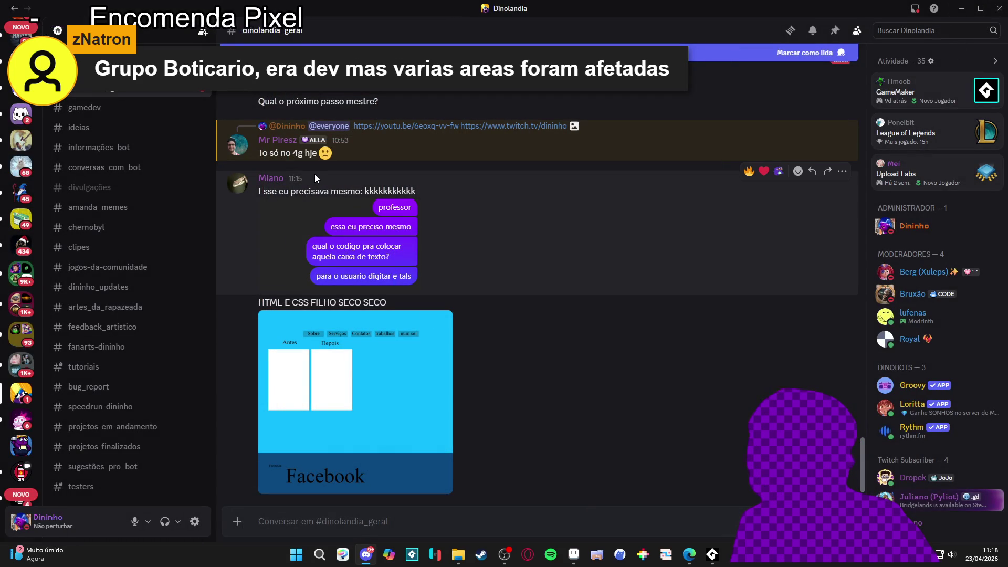
pyautogui.click(962, 8)
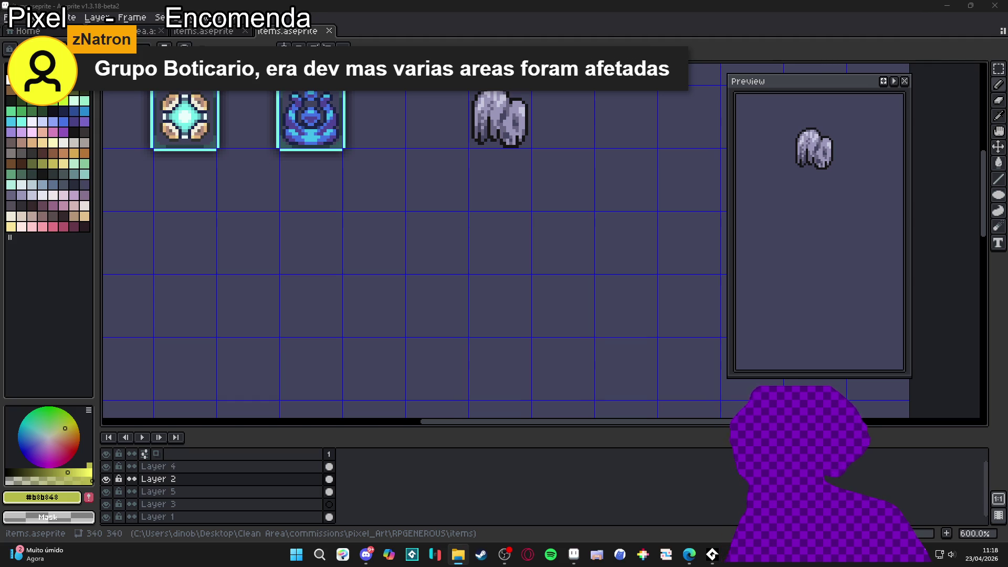
pyautogui.click(690, 553)
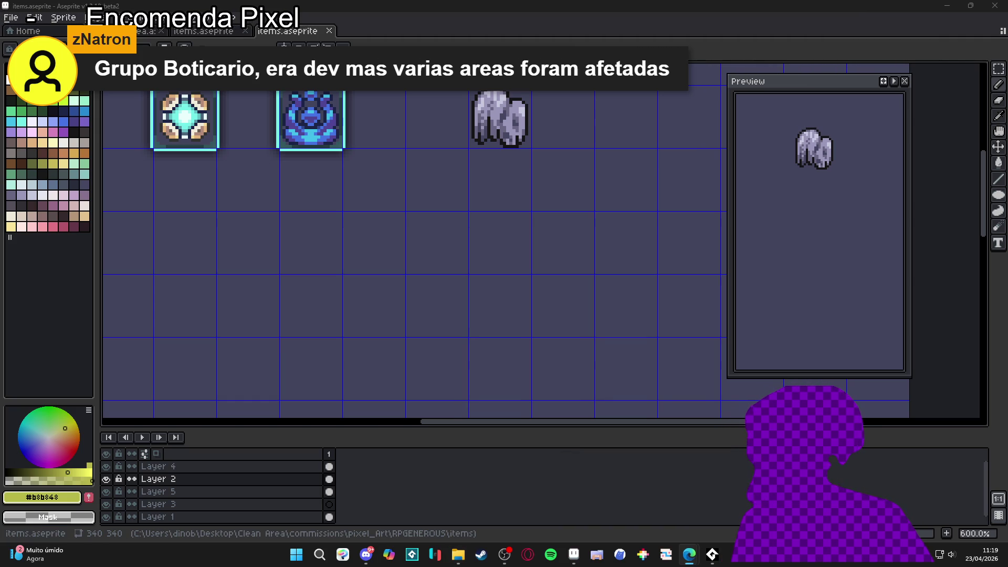
pyautogui.click(366, 554)
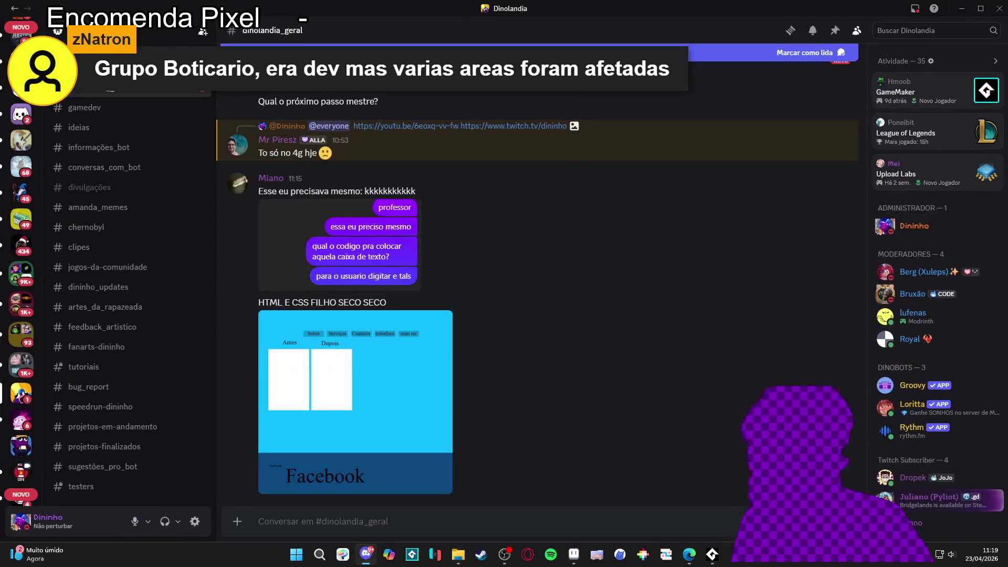
pyautogui.hotkey('alt', 'Tab')
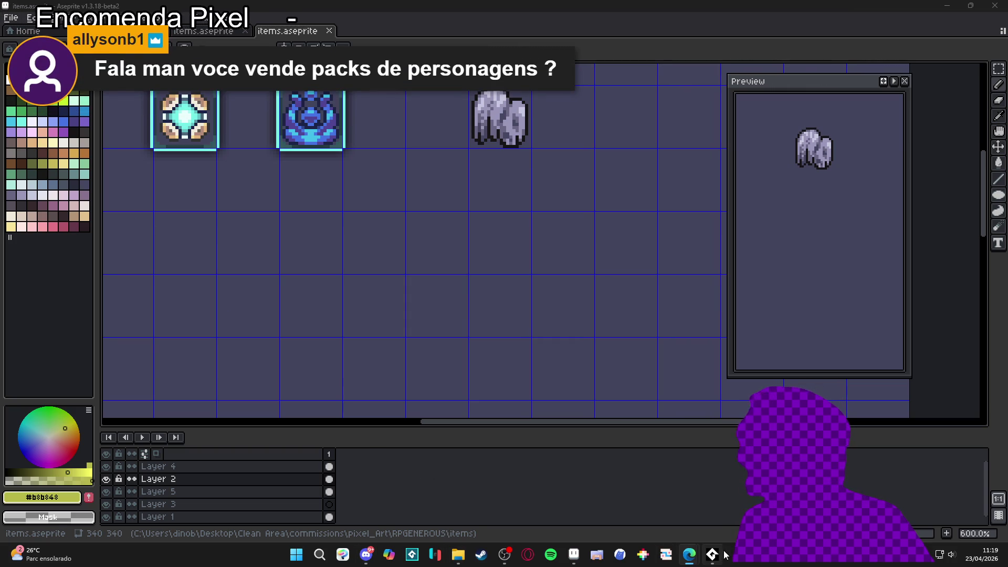
pyautogui.moveTo(692, 556)
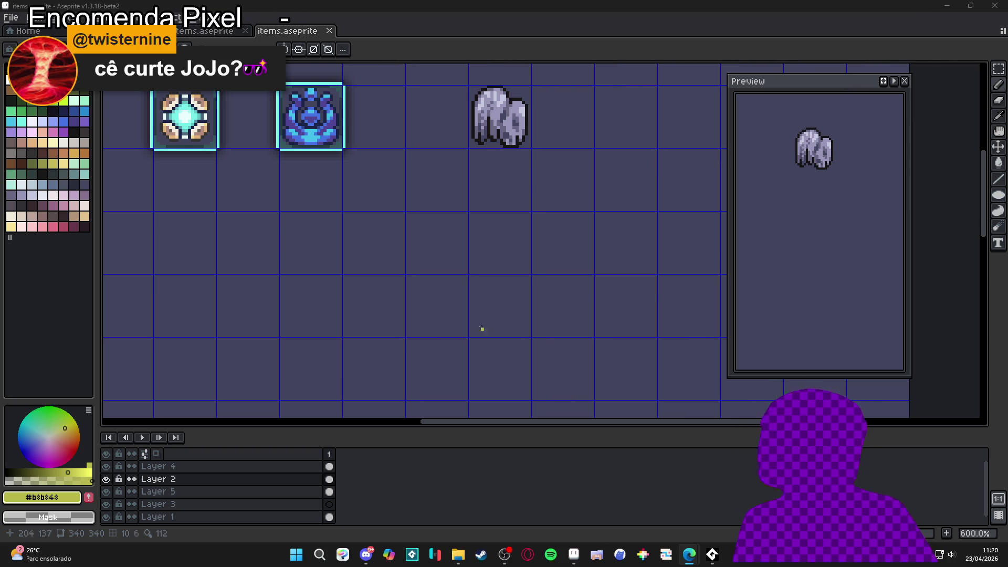
# Step: With a large near-black brush, stamp a round blob below the grey rock
pyautogui.moveTo(488, 337); pyautogui.dragTo(460, 356)
pyautogui.click(74, 132)
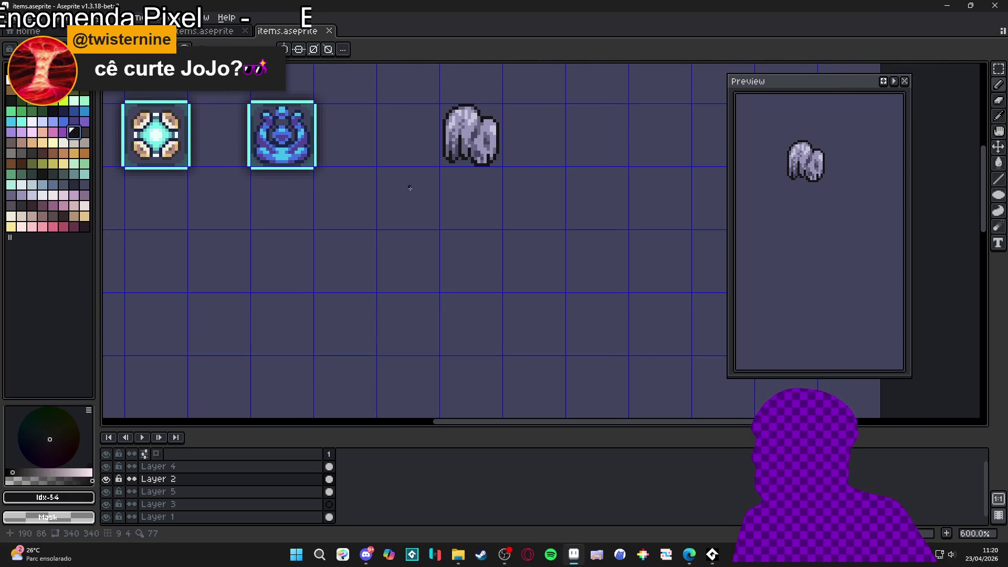
pyautogui.scroll(4, 524, 198)
pyautogui.press('+')
pyautogui.moveTo(399, 198); pyautogui.dragTo(444, 248)
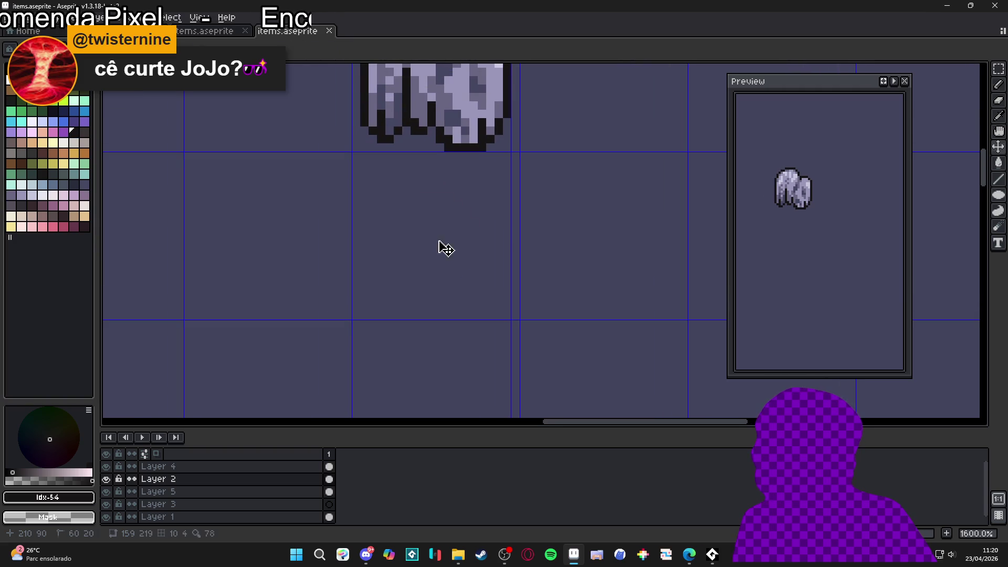
pyautogui.press('+')
pyautogui.click(434, 238)
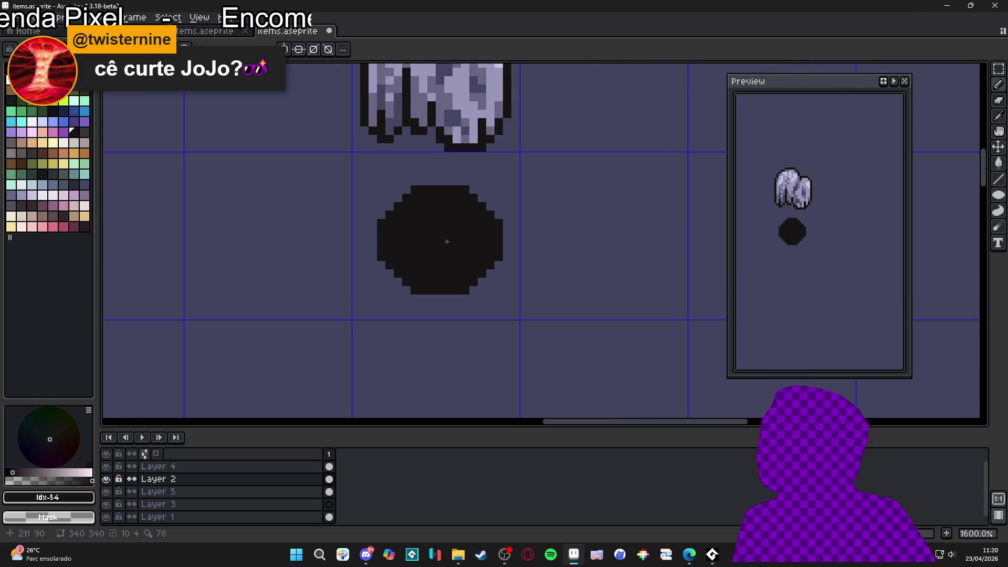
pyautogui.click(106, 480)
pyautogui.click(107, 479)
pyautogui.moveTo(394, 248)
pyautogui.mouseDown()
pyautogui.moveTo(432, 235)
pyautogui.moveTo(443, 247)
pyautogui.mouseUp()
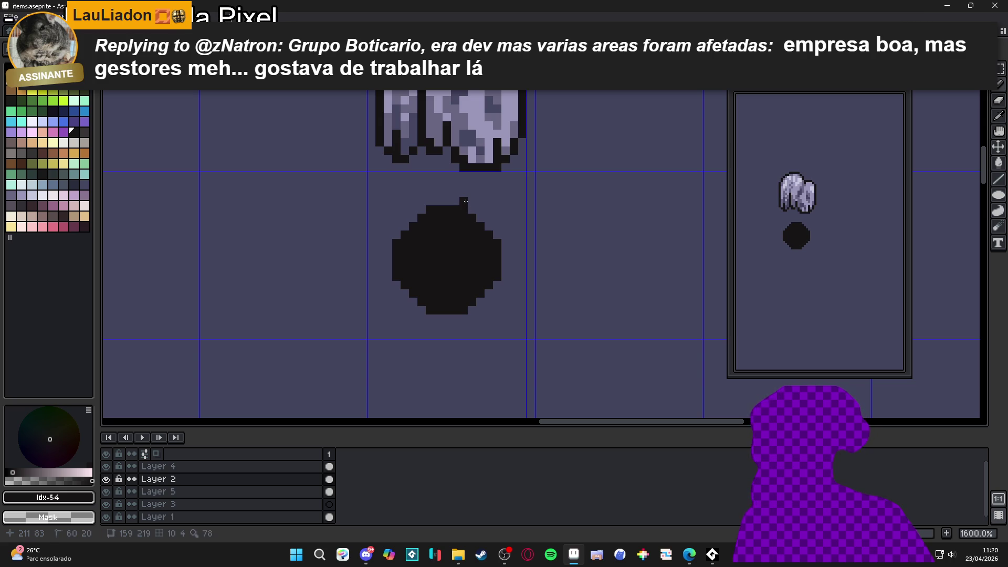
# Step: Select the black circle and apply the Outline effect to it
pyautogui.scroll(5, 415, 202)
pyautogui.scroll(-10, 423, 202)
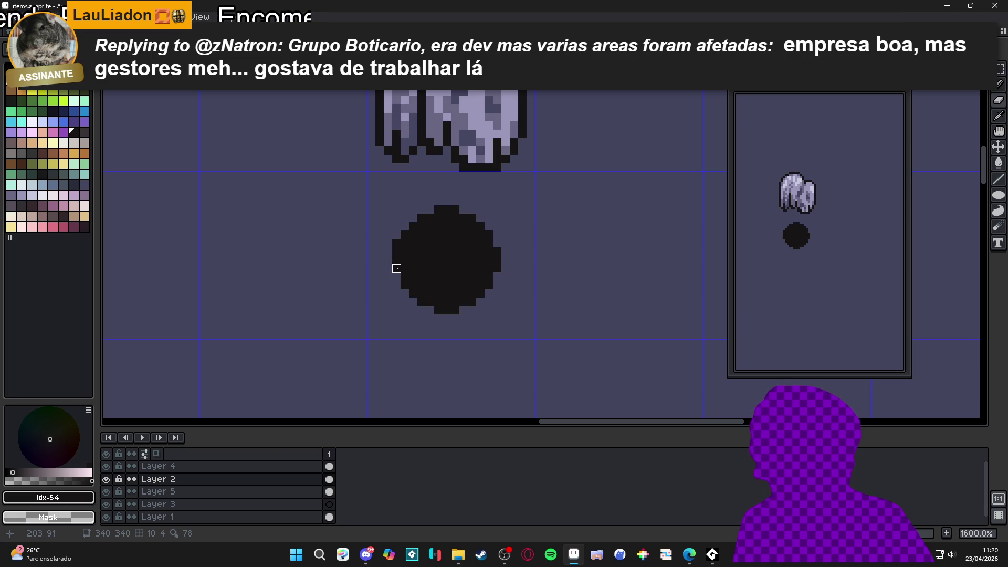
pyautogui.scroll(-4, 415, 257)
pyautogui.scroll(2, 420, 265)
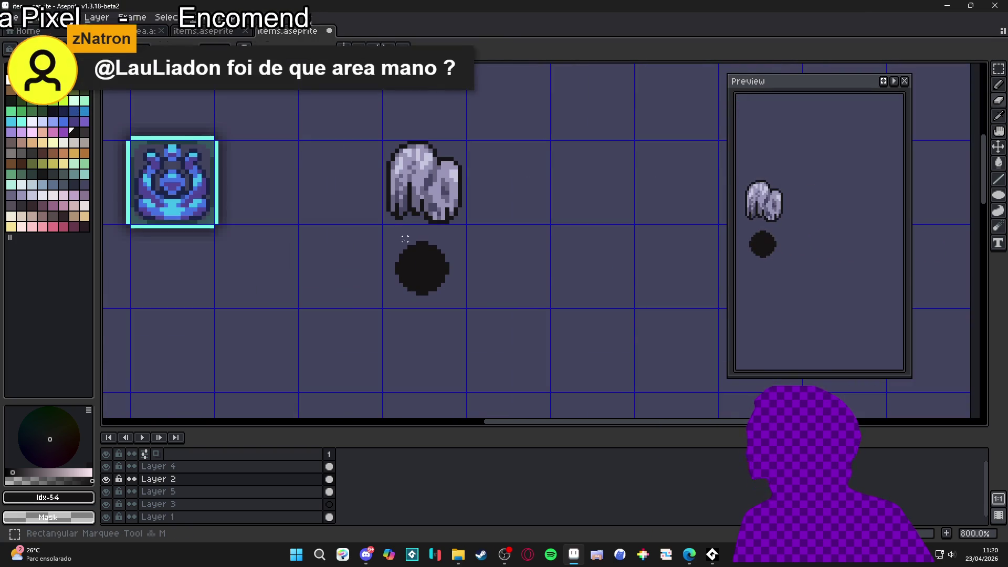
pyautogui.click(72, 131)
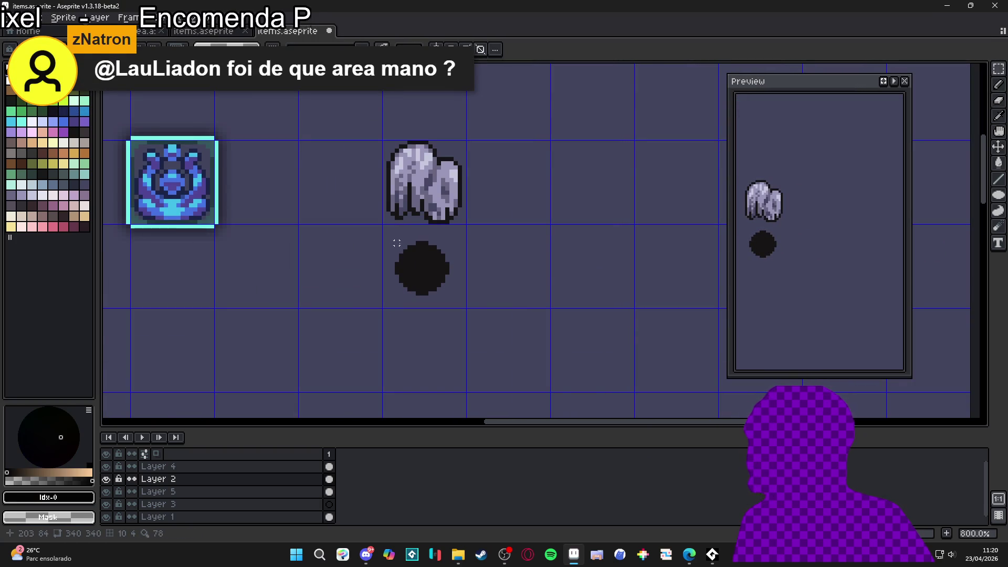
pyautogui.press('m')
pyautogui.moveTo(385, 231); pyautogui.dragTo(462, 306)
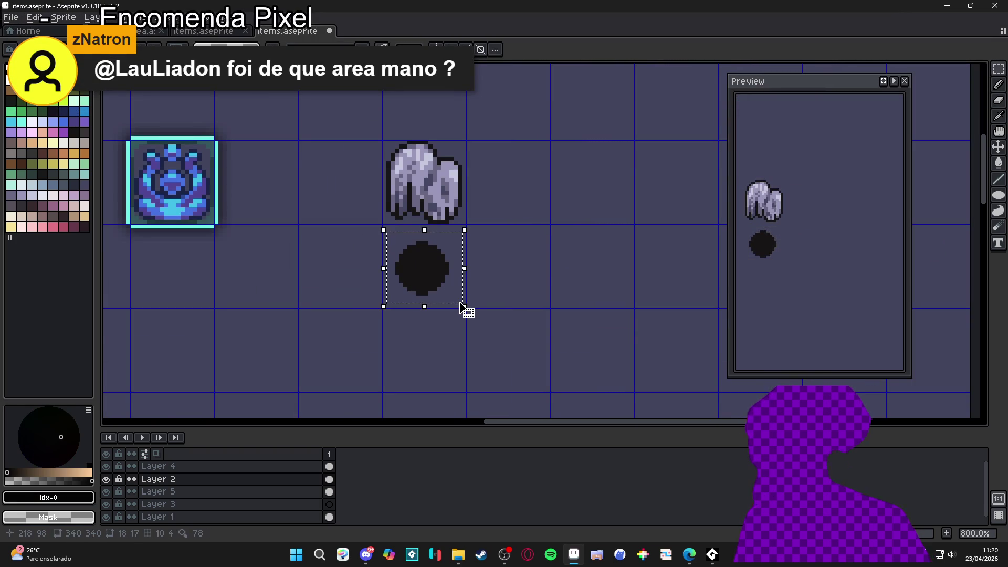
pyautogui.hotkey('shift', 'o')
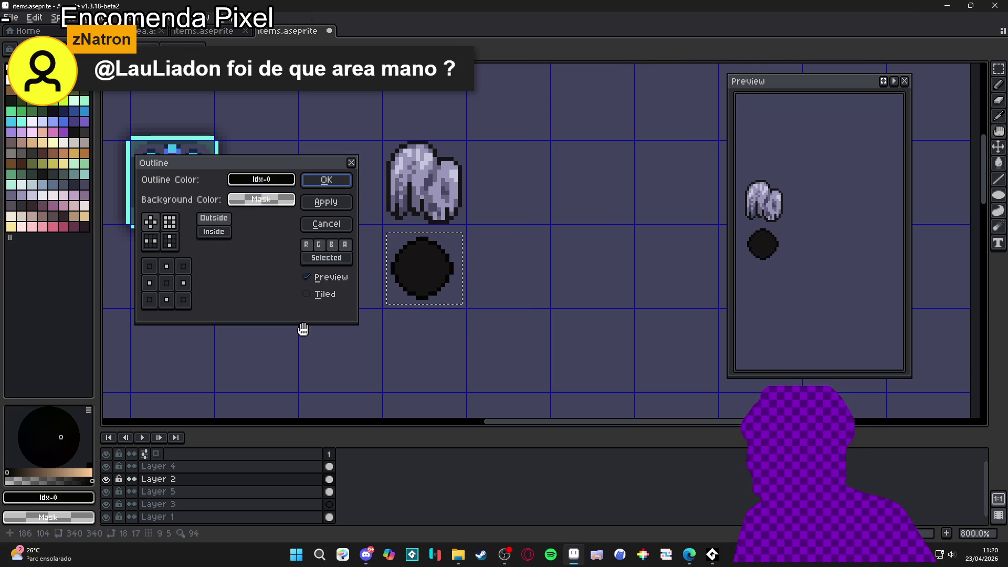
pyautogui.click(327, 180)
# Step: Enlarge the brush to about 4 pixels and paint a darker patch inside the circle
pyautogui.scroll(5, 416, 275)
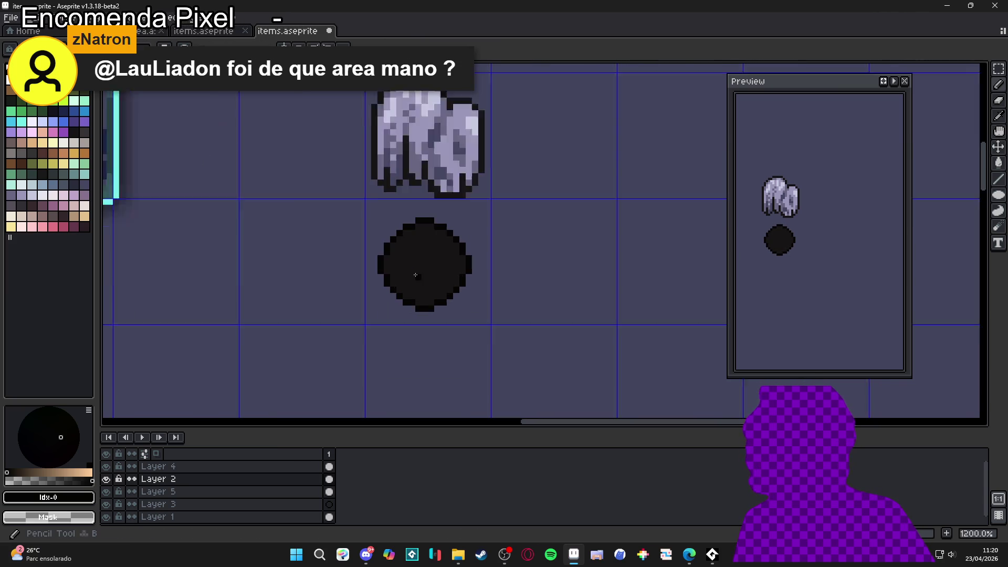
pyautogui.scroll(-1, 415, 275)
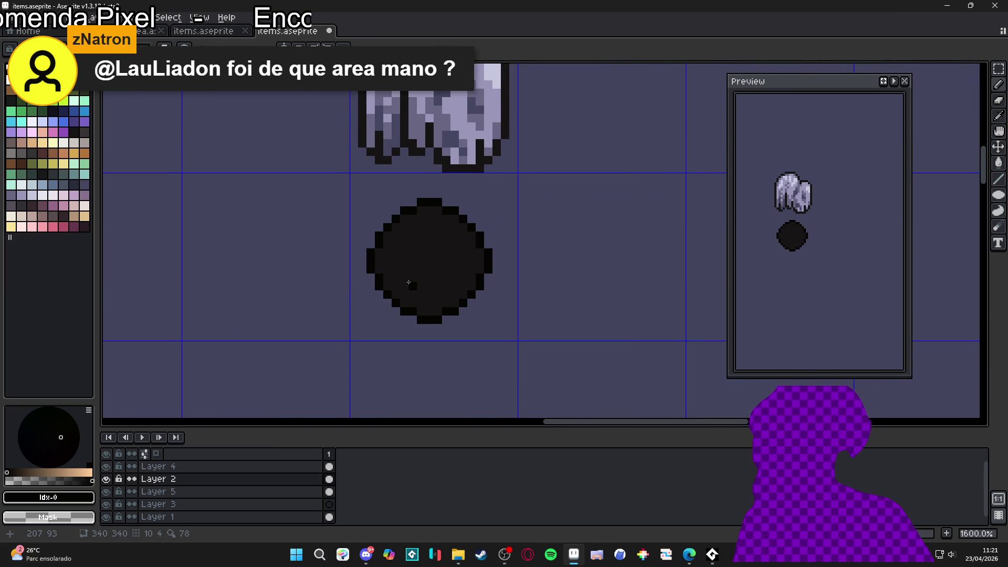
pyautogui.press('+')
pyautogui.press('+')
pyautogui.press('+')
pyautogui.moveTo(417, 265)
pyautogui.mouseDown()
pyautogui.moveTo(413, 277)
pyautogui.moveTo(446, 282)
pyautogui.moveTo(462, 252)
pyautogui.moveTo(473, 275)
pyautogui.moveTo(455, 292)
pyautogui.mouseUp()
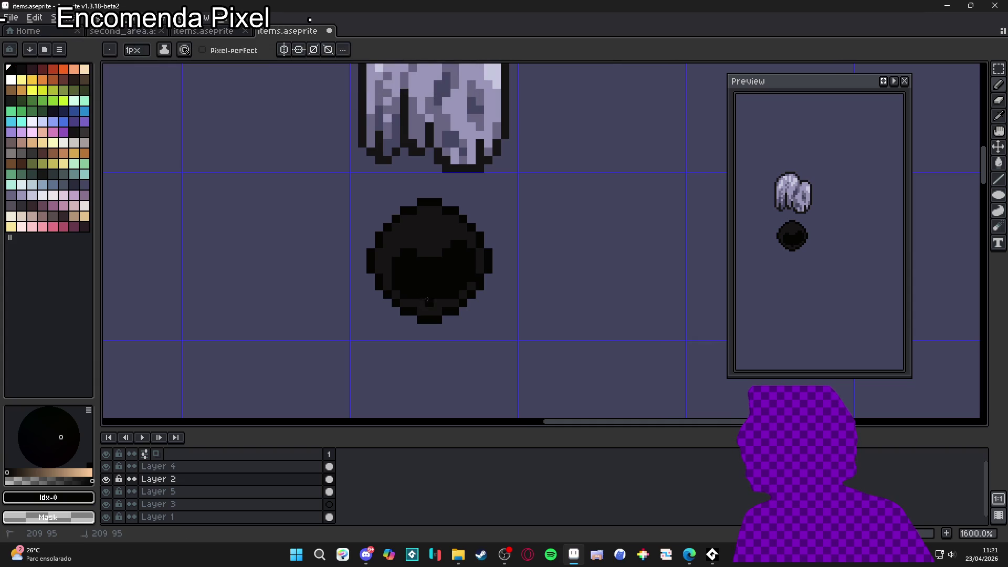
# Step: Shade along the bottom edge of the black circle
pyautogui.moveTo(442, 302); pyautogui.dragTo(415, 303)
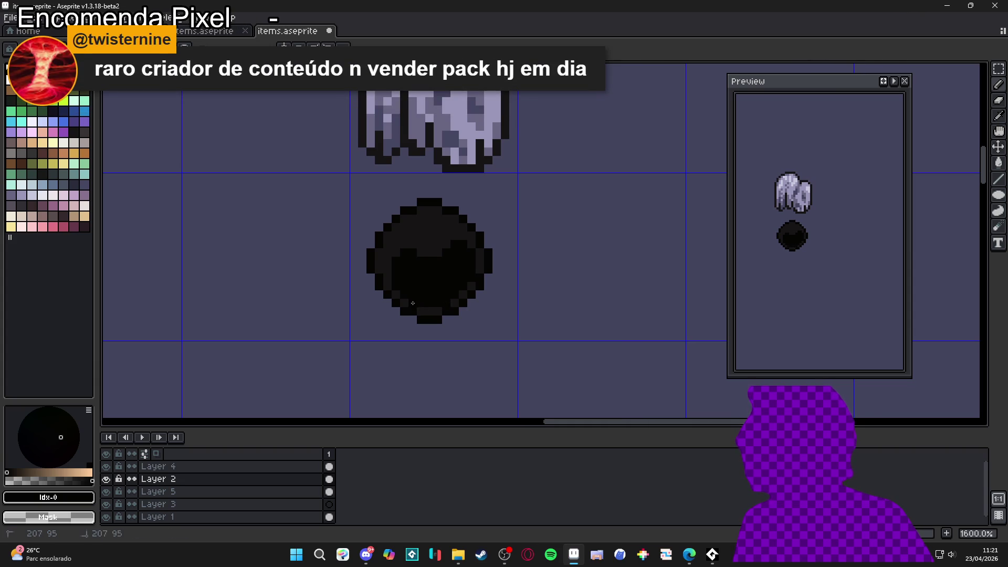
pyautogui.scroll(-3, 421, 304)
pyautogui.scroll(3, 442, 288)
# Step: Pencil a small grey Idx-55 highlight on the circle's upper left, undoing stray pixels
pyautogui.click(84, 131)
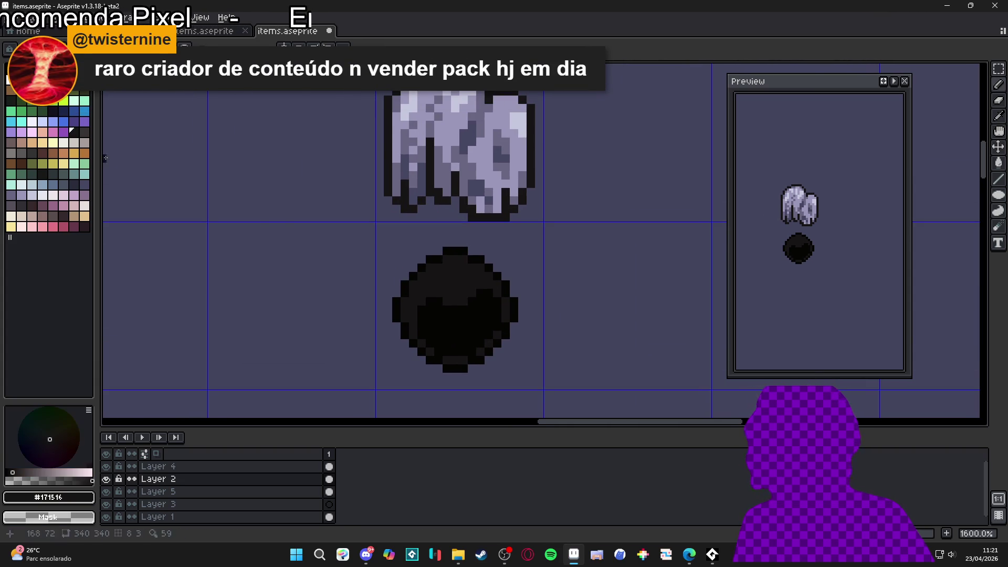
pyautogui.click(448, 272)
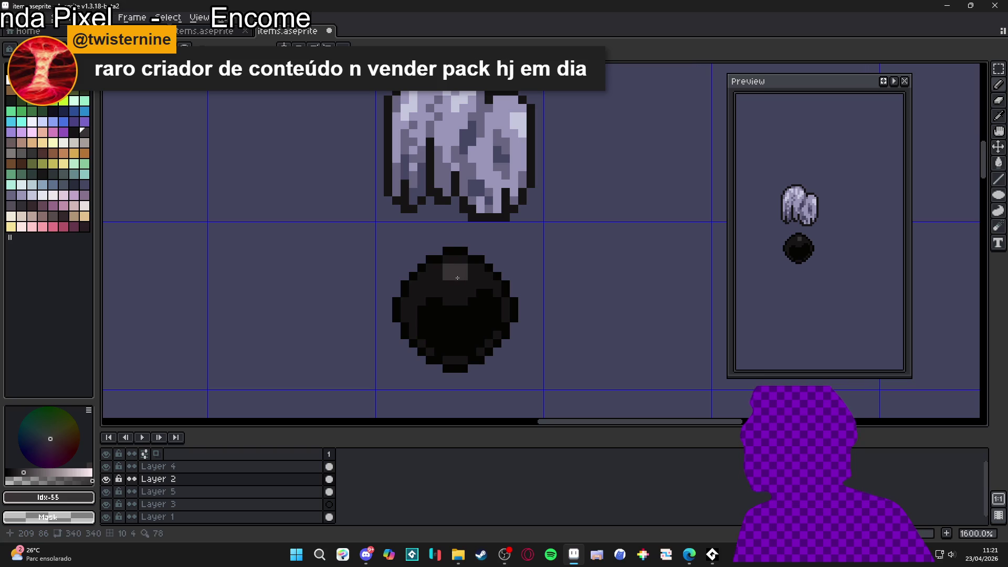
pyautogui.click(451, 284)
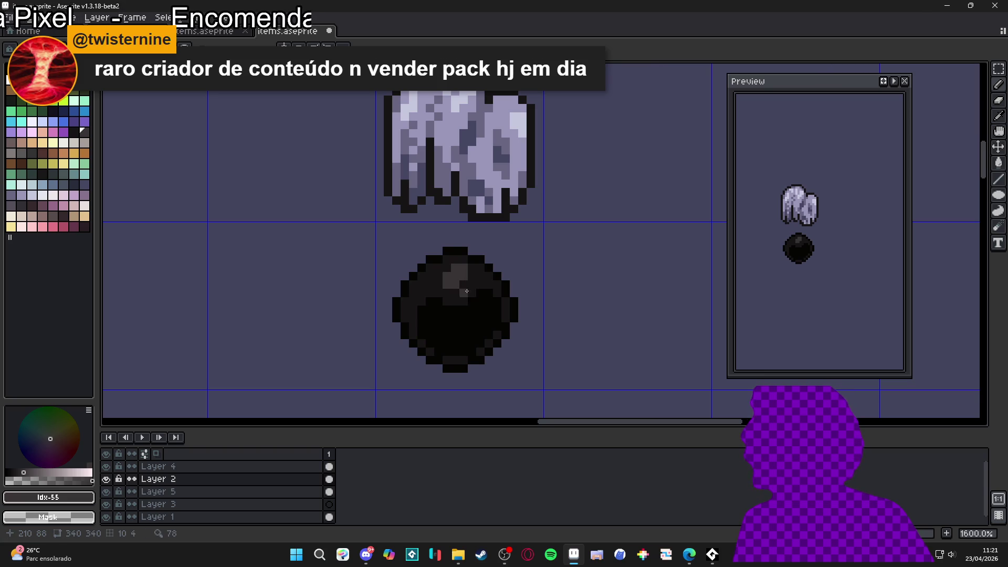
pyautogui.hotkey('ctrl', 'z')
pyautogui.hotkey('ctrl', 'z')
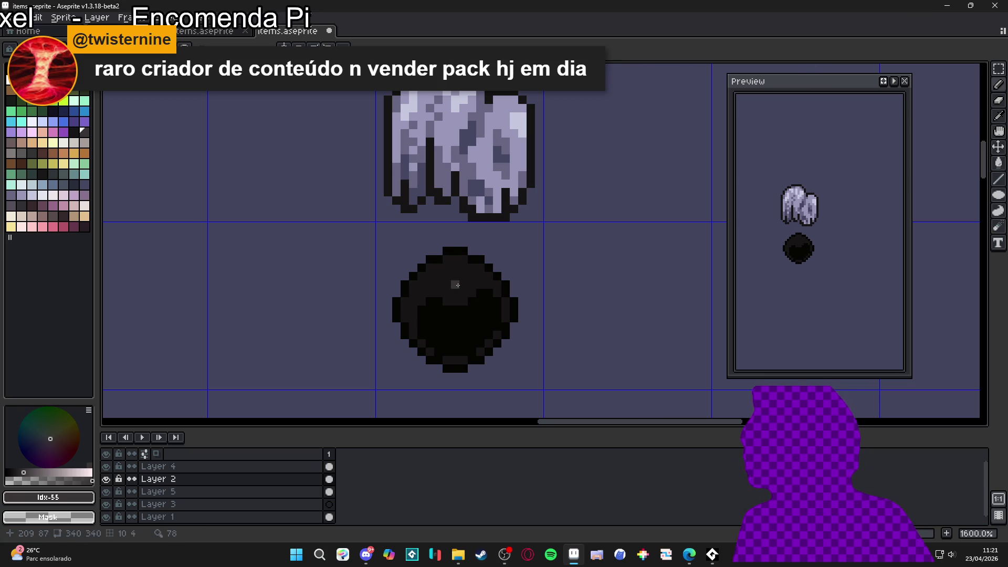
pyautogui.click(448, 280)
pyautogui.click(459, 268)
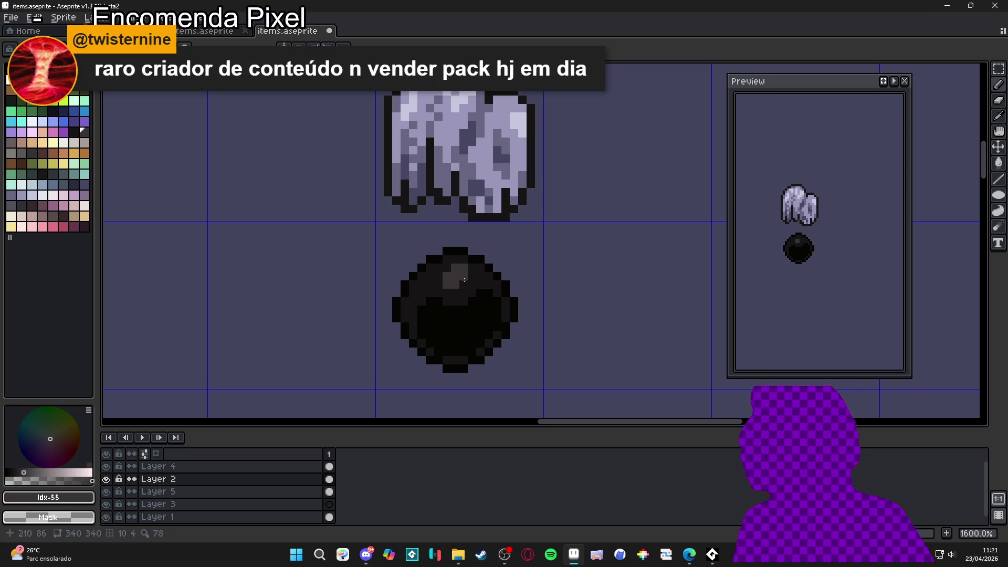
pyautogui.hotkey('ctrl', 'z')
pyautogui.click(455, 294)
pyautogui.click(455, 299)
pyautogui.hotkey('ctrl', 'z')
pyautogui.hotkey('ctrl', 'z')
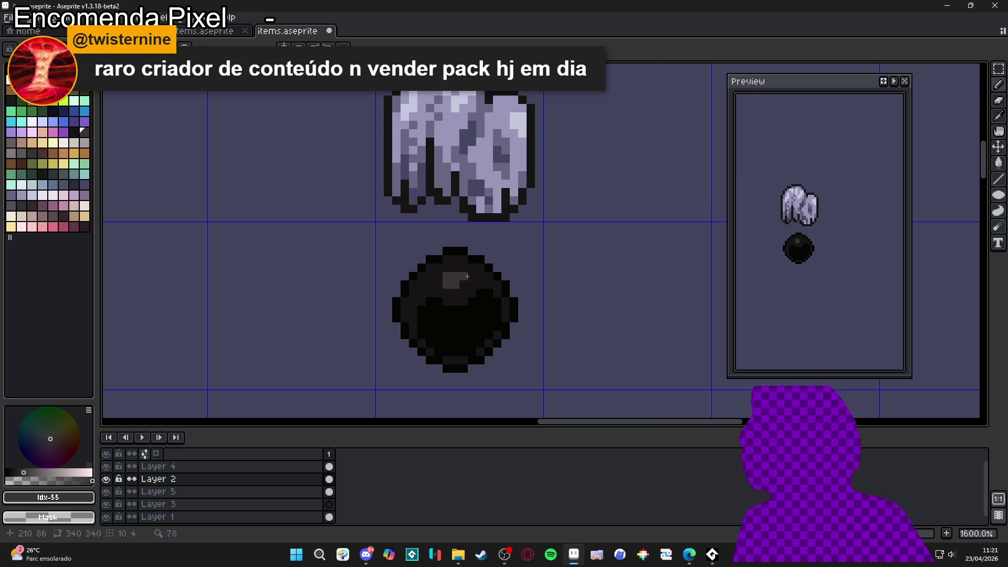
pyautogui.click(430, 286)
pyautogui.scroll(-3, 438, 287)
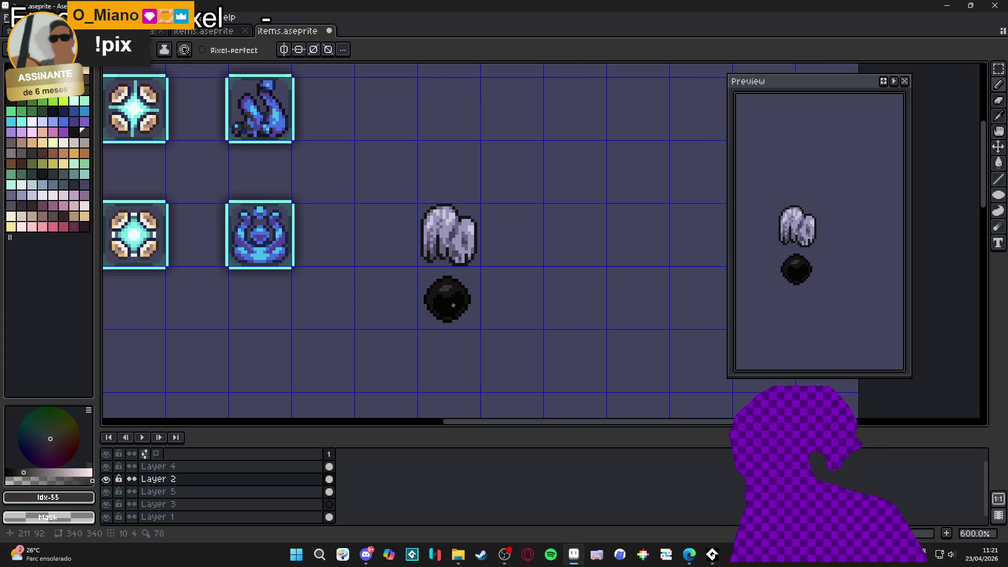
pyautogui.scroll(1, 457, 305)
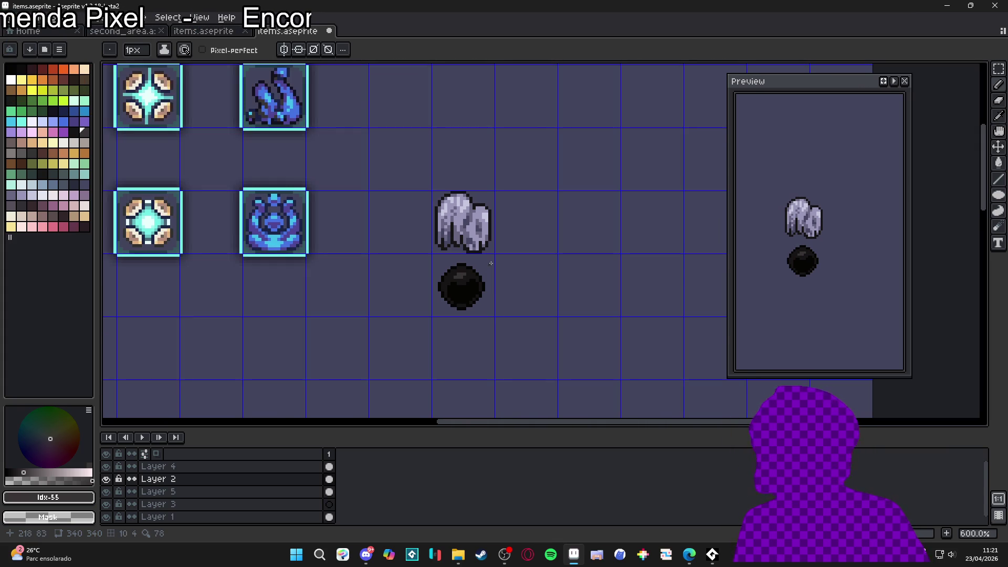
pyautogui.scroll(-1, 489, 266)
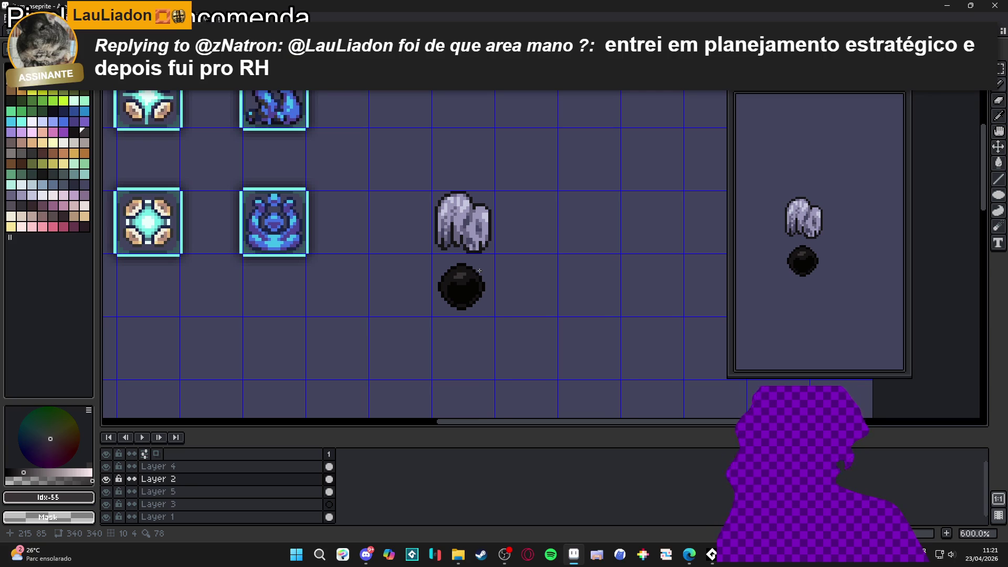
pyautogui.press('XF86AudioLowerVolume')
pyautogui.press('XF86AudioLowerVolume')
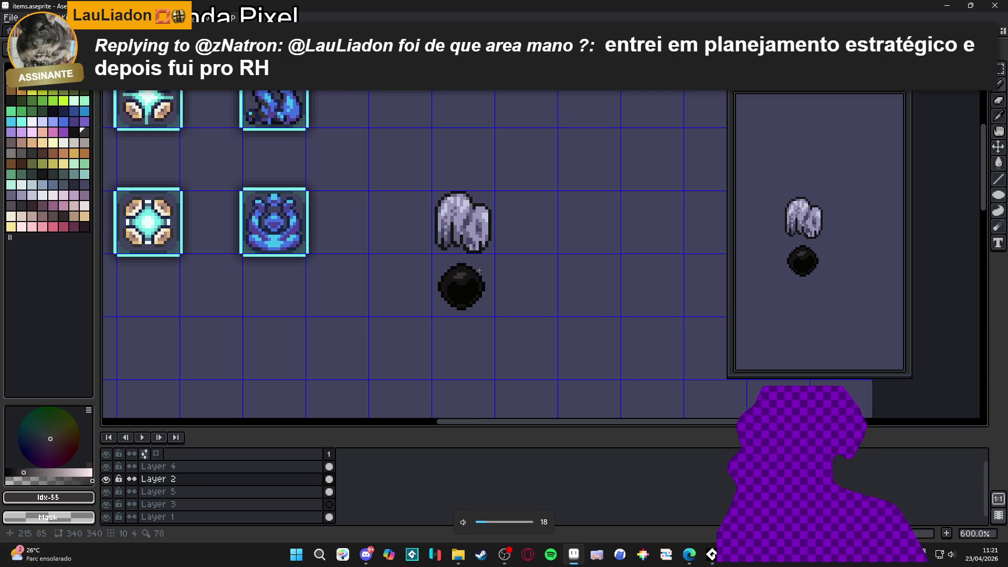
pyautogui.press('XF86AudioRaiseVolume')
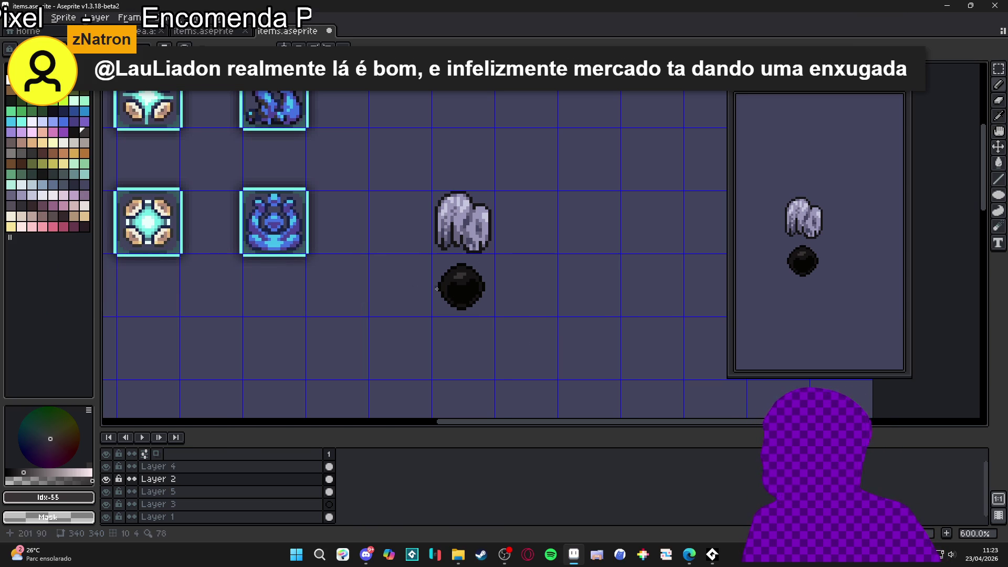
pyautogui.scroll(3, 422, 259)
# Step: Eyedrop the sphere's near-black #171516, zoom out to 300%, and glance at the Edge window
pyautogui.scroll(-6, 504, 326)
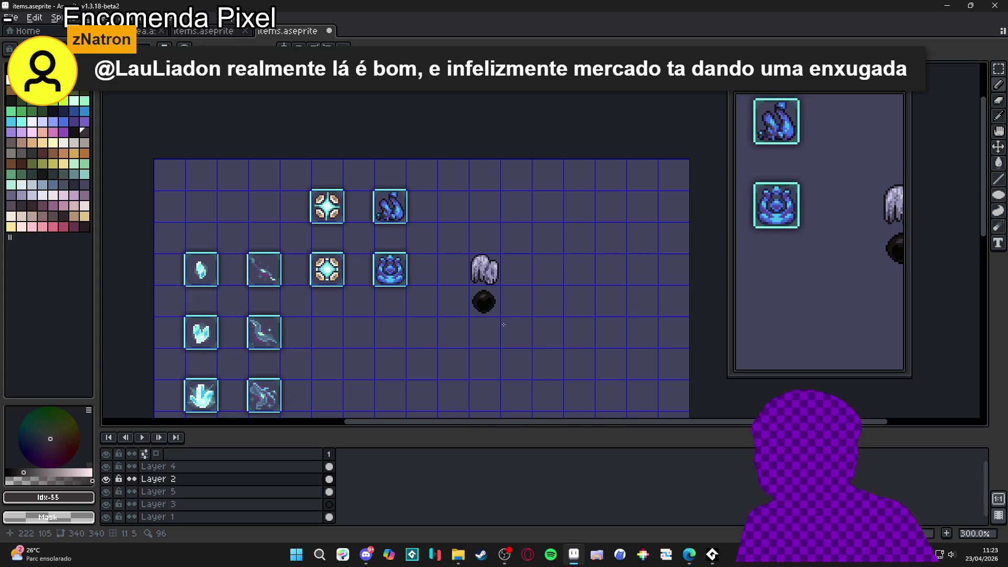
pyautogui.scroll(7, 504, 324)
pyautogui.keyDown('alt'); pyautogui.click(469, 305); pyautogui.keyUp('alt')
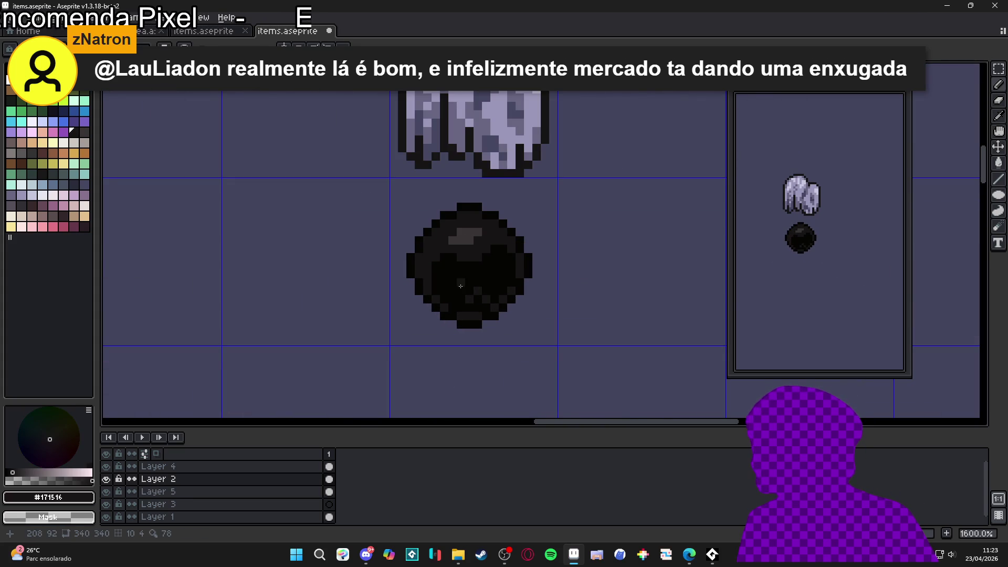
pyautogui.scroll(-3, 462, 288)
pyautogui.scroll(3, 473, 286)
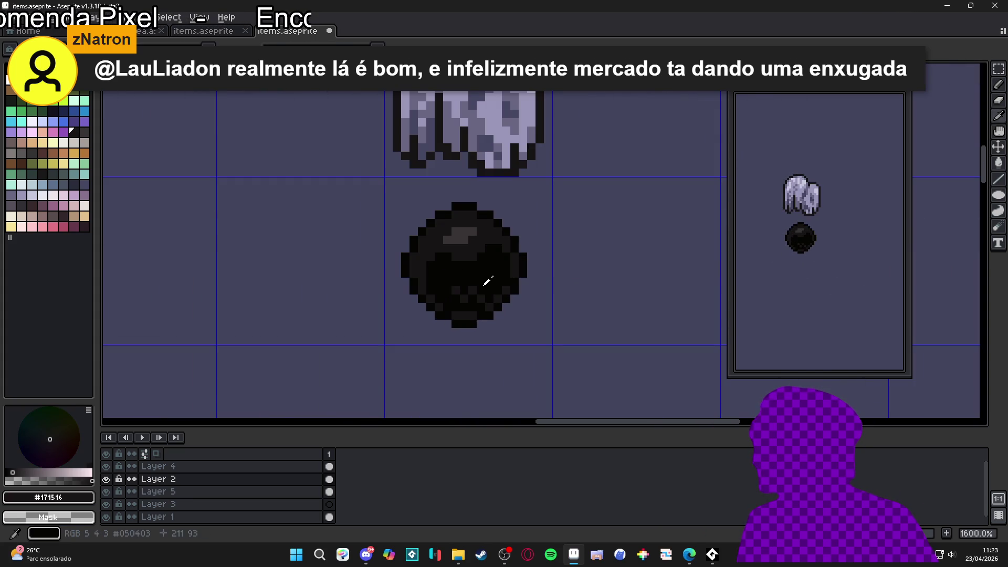
pyautogui.scroll(-6, 478, 291)
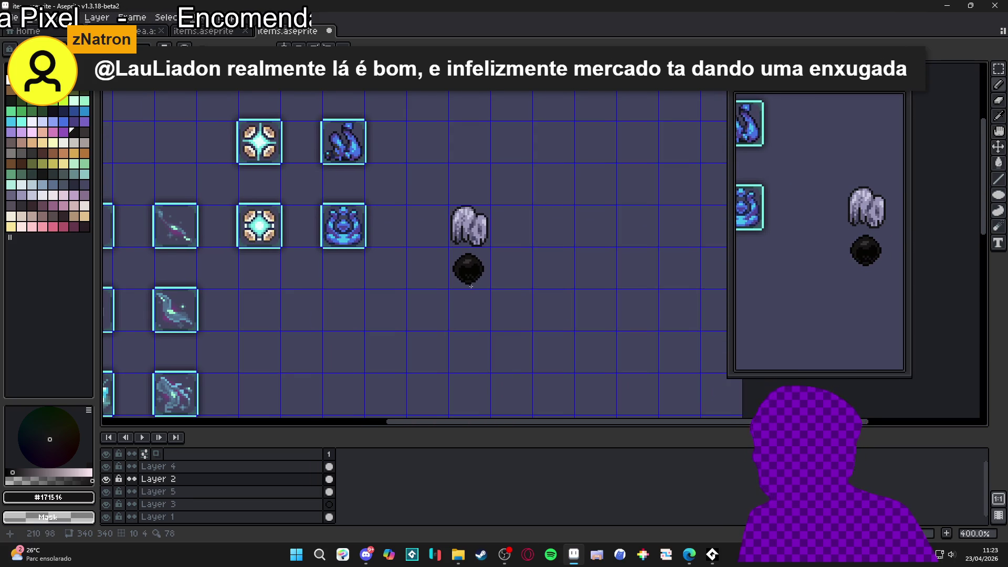
pyautogui.scroll(-1, 471, 286)
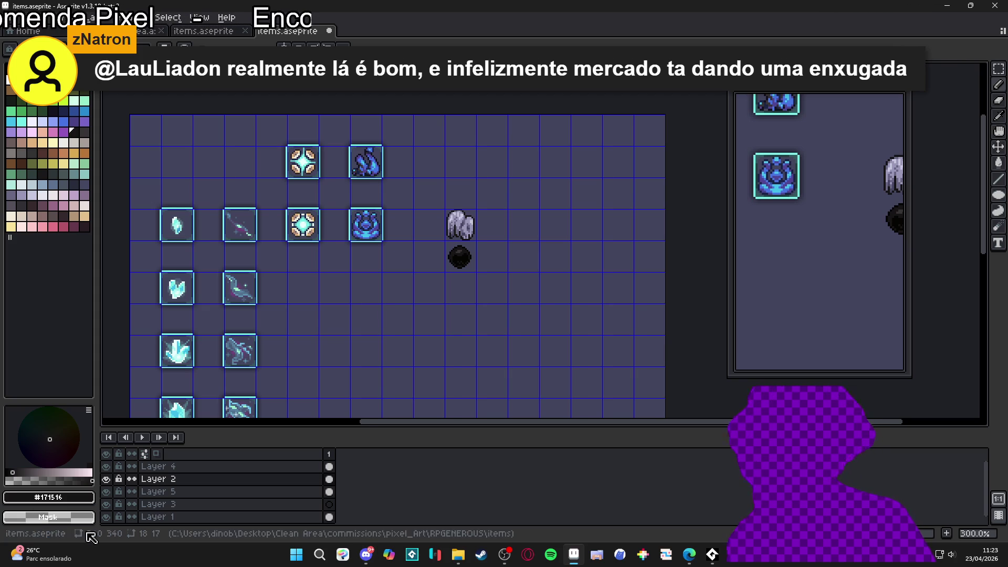
pyautogui.moveTo(690, 555)
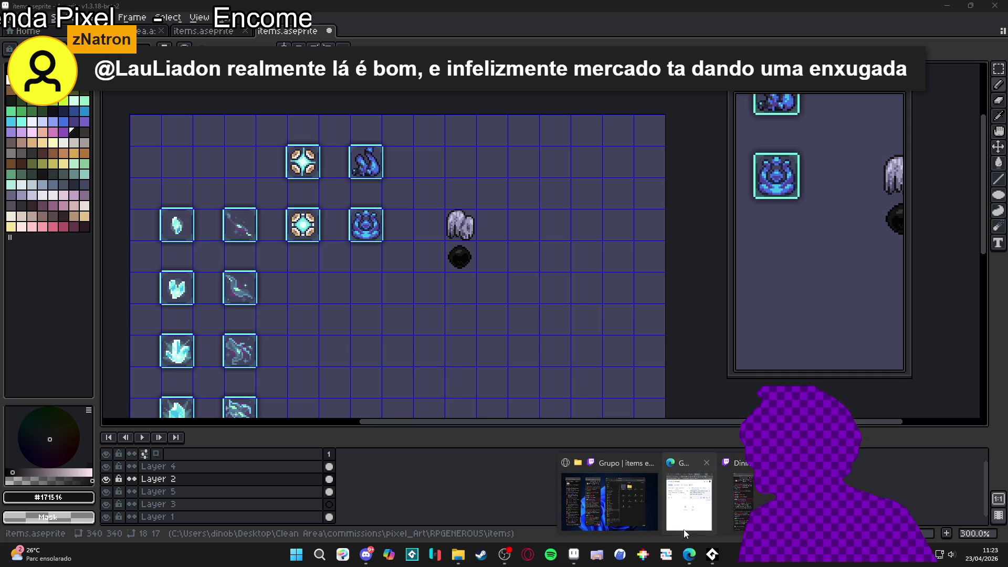
pyautogui.click(687, 519)
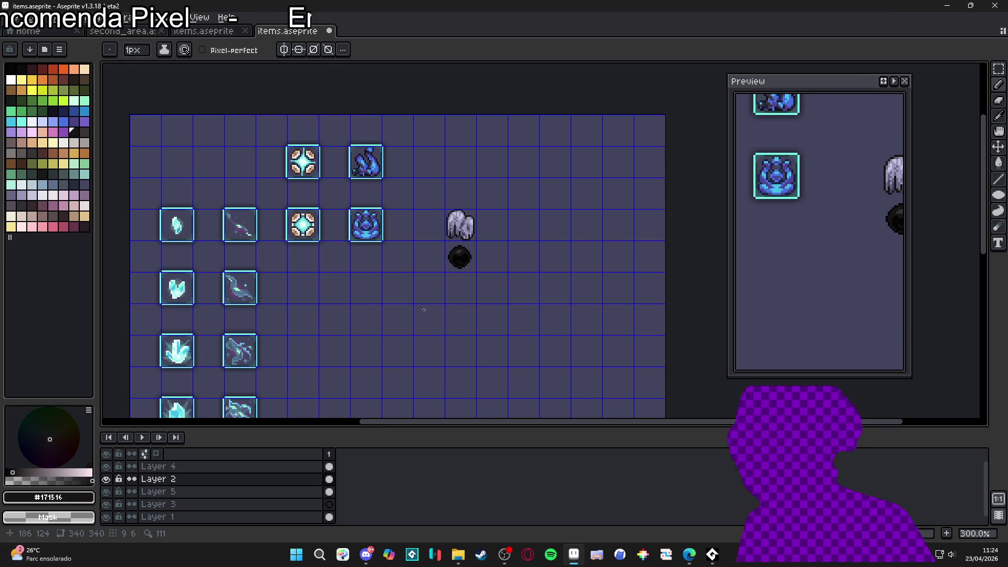
# Step: With a 2px brown pencil, draw two parallel diagonal shard strokes below the sphere
pyautogui.click(63, 226)
pyautogui.scroll(3, 480, 299)
pyautogui.scroll(3, 428, 261)
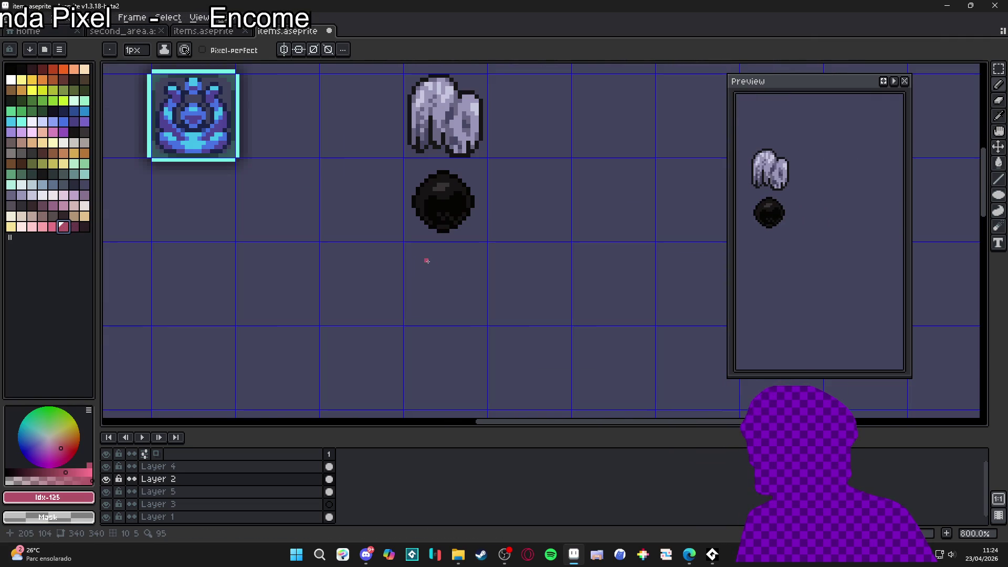
pyautogui.click(65, 79)
pyautogui.press('+')
pyautogui.moveTo(420, 261); pyautogui.dragTo(437, 326)
pyautogui.moveTo(421, 263); pyautogui.dragTo(459, 314)
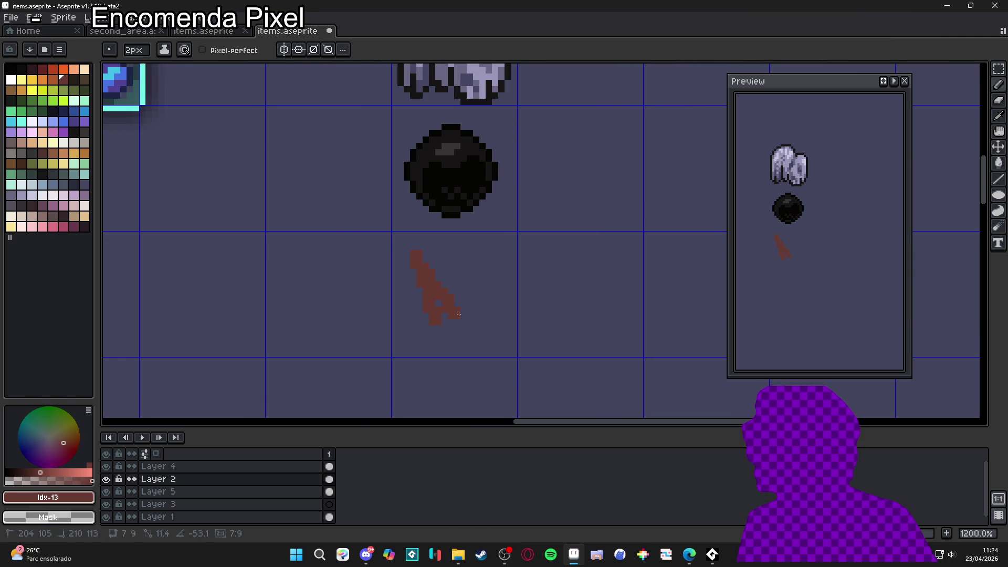
pyautogui.moveTo(461, 264)
pyautogui.mouseDown()
pyautogui.moveTo(466, 288)
pyautogui.moveTo(497, 317)
pyautogui.moveTo(456, 340)
pyautogui.moveTo(449, 309)
pyautogui.moveTo(462, 332)
pyautogui.mouseUp()
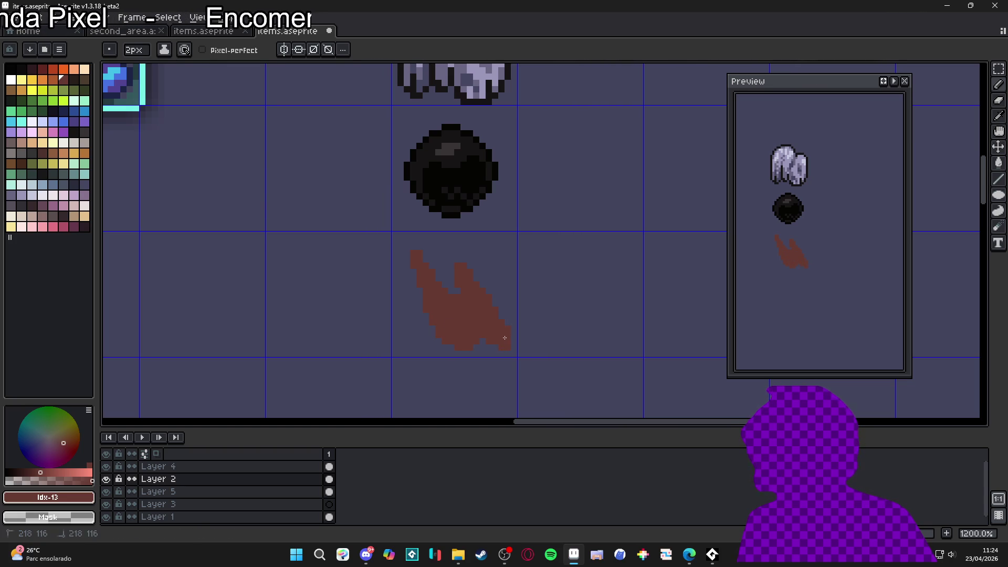
# Step: Magic-wand select the brown shape, then deselect it
pyautogui.press('w')
pyautogui.click(475, 328)
pyautogui.hotkey('ctrl', 'd')
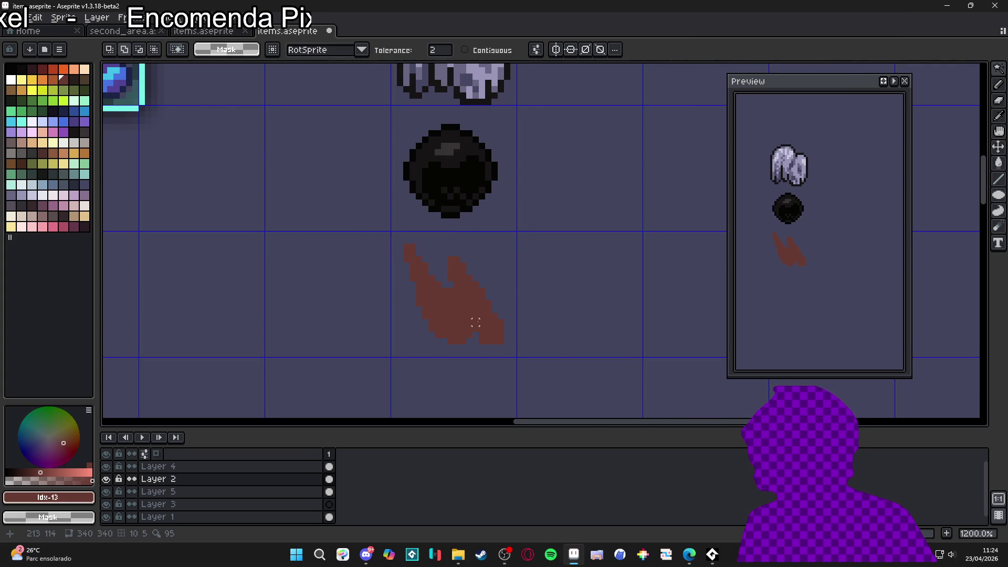
# Step: Switch to a 1px pencil and pick near-black Idx-1 as the colour
pyautogui.scroll(-3, 480, 323)
pyautogui.press('b')
pyautogui.scroll(2, 482, 330)
pyautogui.press('-')
pyautogui.scroll(3, 440, 297)
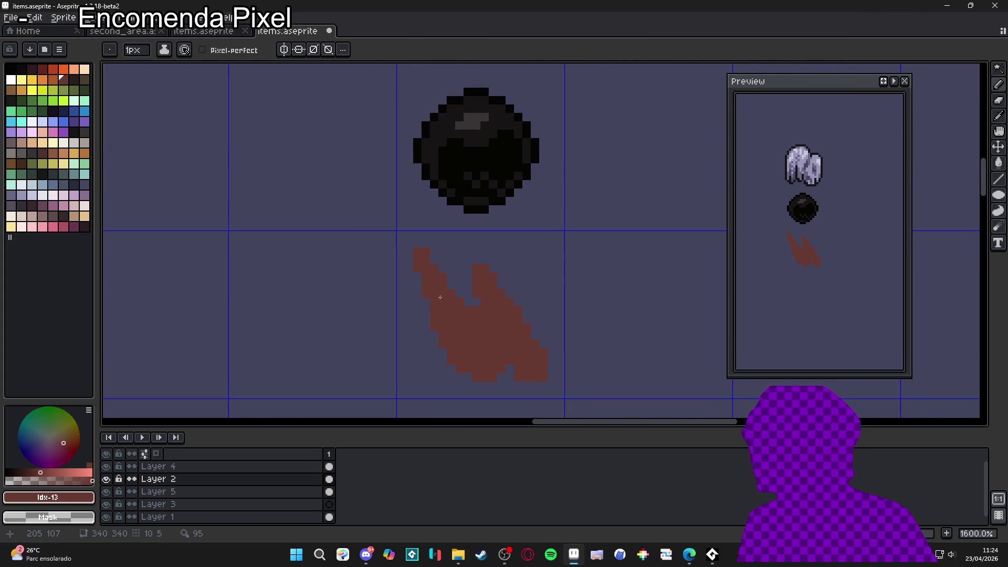
pyautogui.click(21, 70)
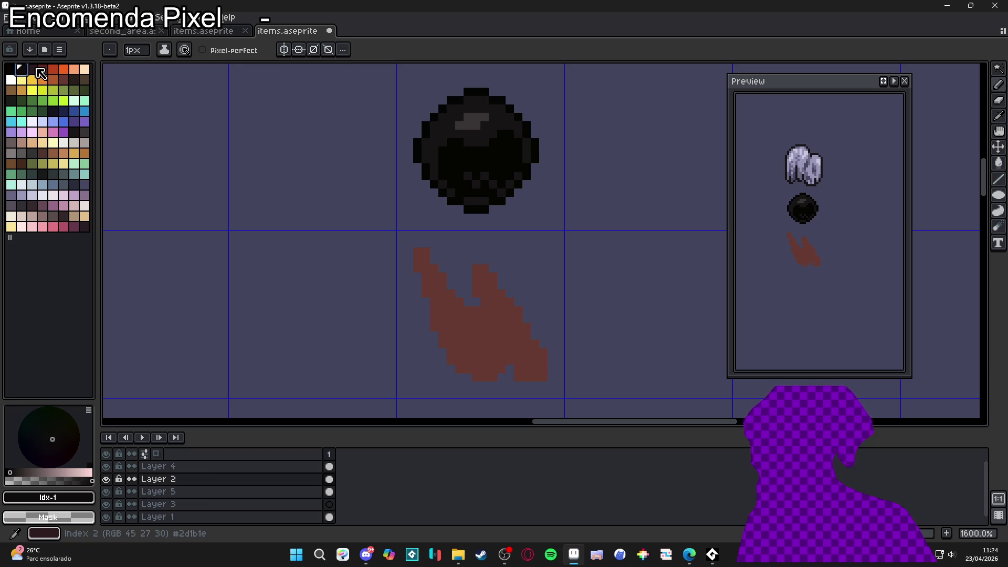
pyautogui.click(33, 70)
# Step: Box-select the brown shard sprite and apply a black Outline to it
pyautogui.press('m')
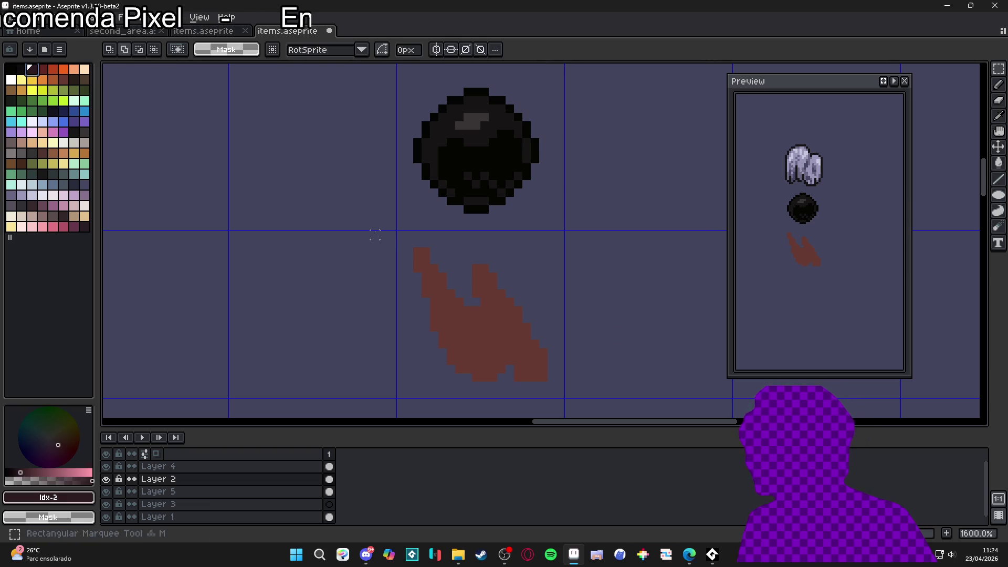
pyautogui.press('[')
pyautogui.moveTo(400, 243); pyautogui.dragTo(560, 400)
pyautogui.hotkey('shift', 'o')
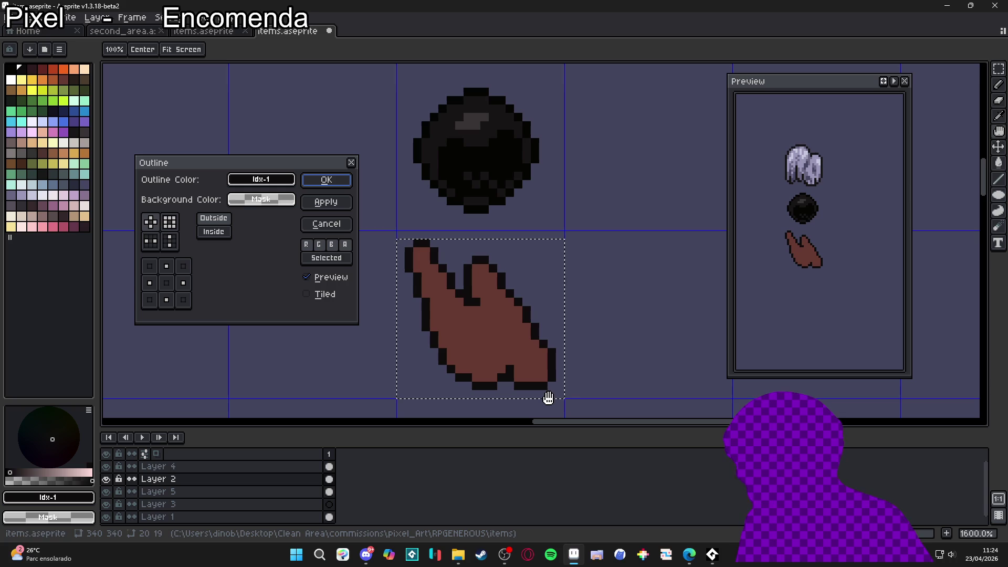
pyautogui.click(347, 180)
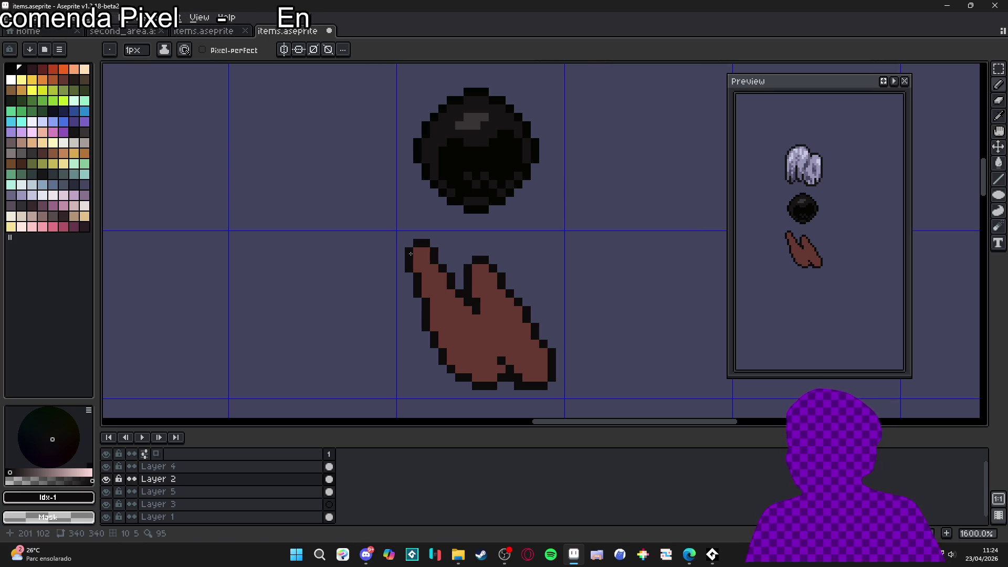
# Step: Pick orange Idx-12 and paint a highlight strip down the left shard to its tip
pyautogui.scroll(2, 411, 244)
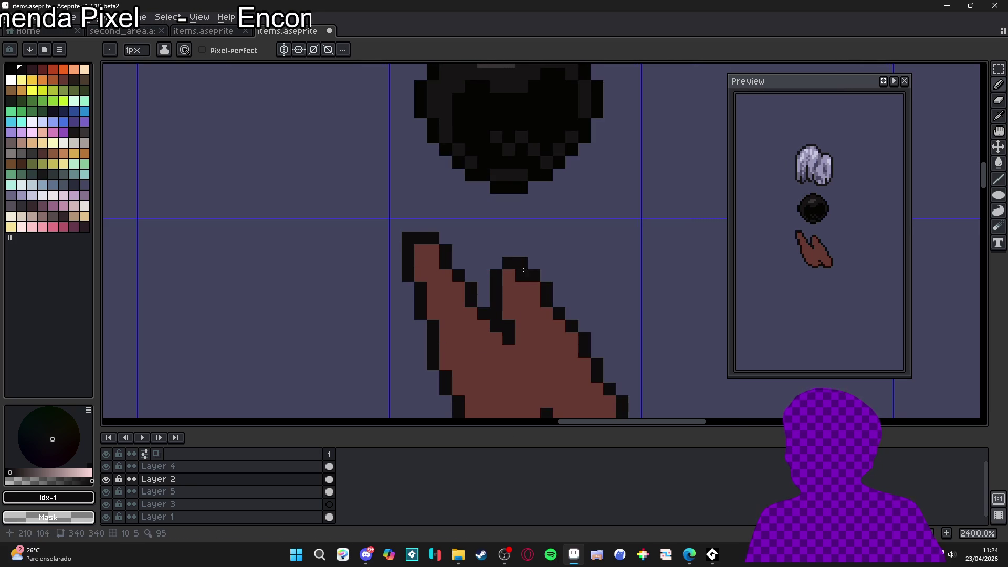
pyautogui.moveTo(509, 288); pyautogui.dragTo(497, 196)
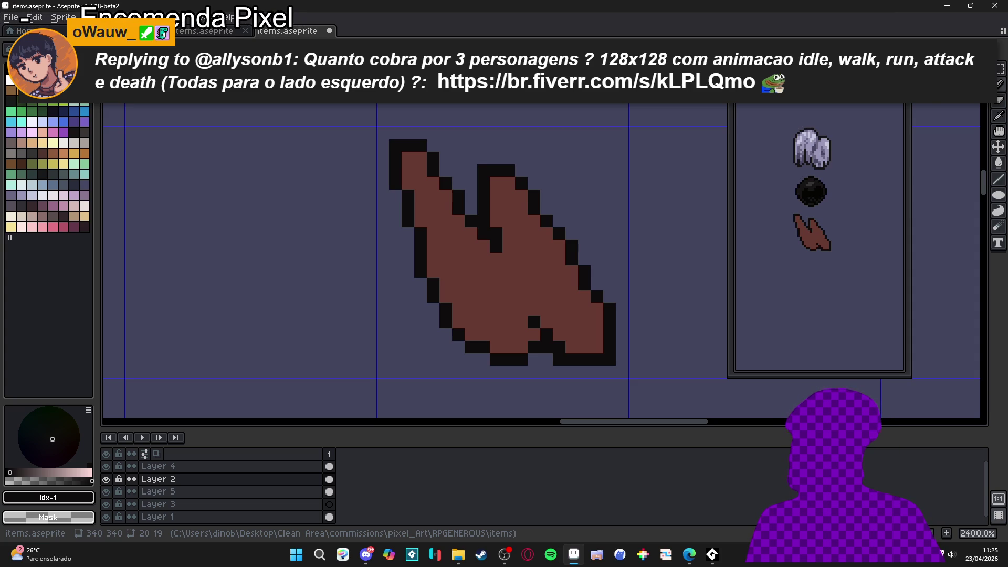
pyautogui.keyDown('alt'); pyautogui.click(480, 257); pyautogui.keyUp('alt')
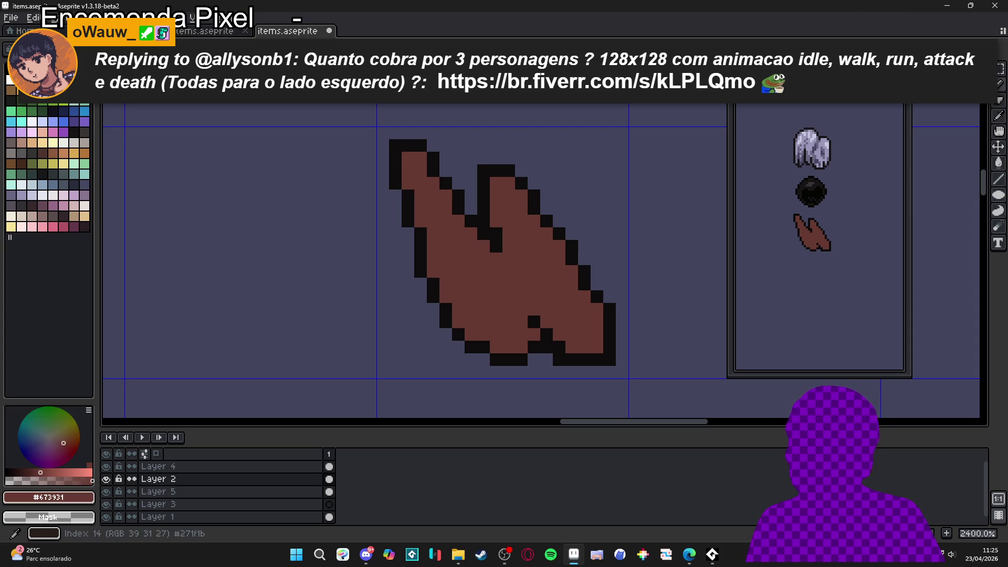
pyautogui.click(53, 89)
pyautogui.moveTo(434, 171); pyautogui.dragTo(408, 157)
pyautogui.hotkey('ctrl', 'z')
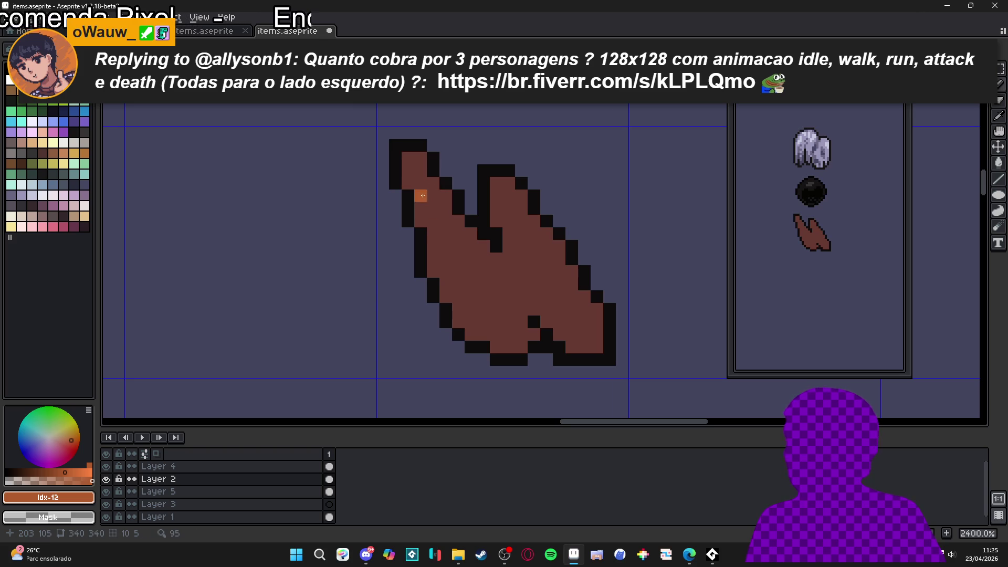
pyautogui.moveTo(424, 199)
pyautogui.mouseDown()
pyautogui.moveTo(444, 228)
pyautogui.moveTo(446, 209)
pyautogui.moveTo(446, 234)
pyautogui.moveTo(497, 297)
pyautogui.moveTo(497, 284)
pyautogui.moveTo(469, 282)
pyautogui.mouseUp()
pyautogui.moveTo(396, 171)
pyautogui.mouseDown()
pyautogui.moveTo(420, 184)
pyautogui.moveTo(410, 172)
pyautogui.mouseUp()
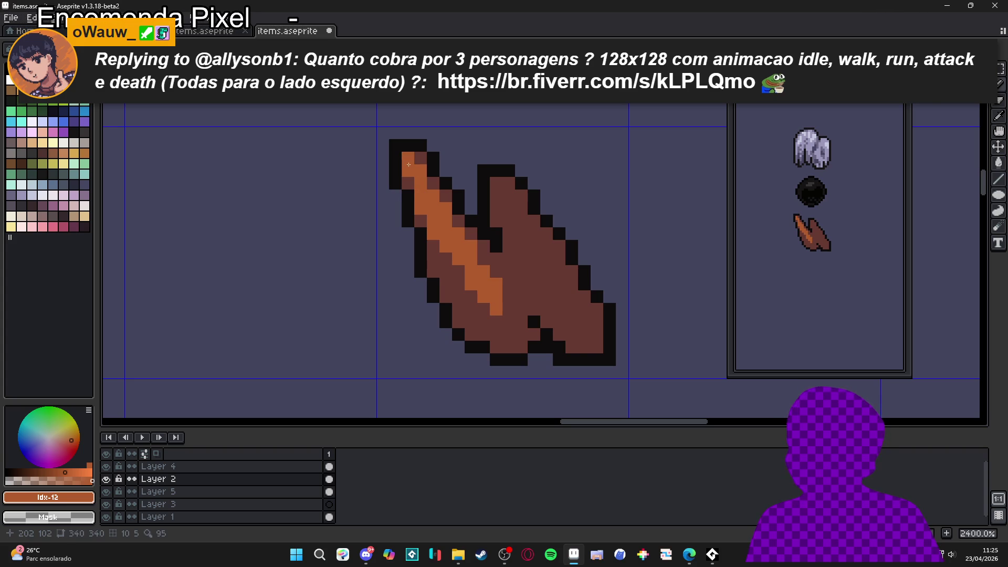
# Step: Touch up orange pixels on the left shard and add a highlight to the right shard
pyautogui.press('x')
pyautogui.click(421, 223)
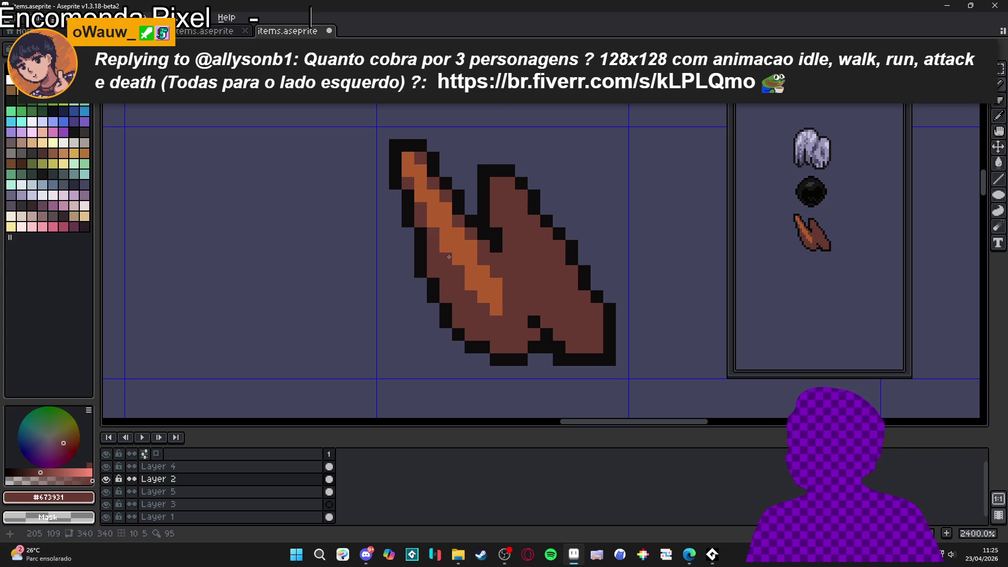
pyautogui.scroll(-1, 428, 232)
pyautogui.scroll(1, 447, 252)
pyautogui.press('x')
pyautogui.click(428, 261)
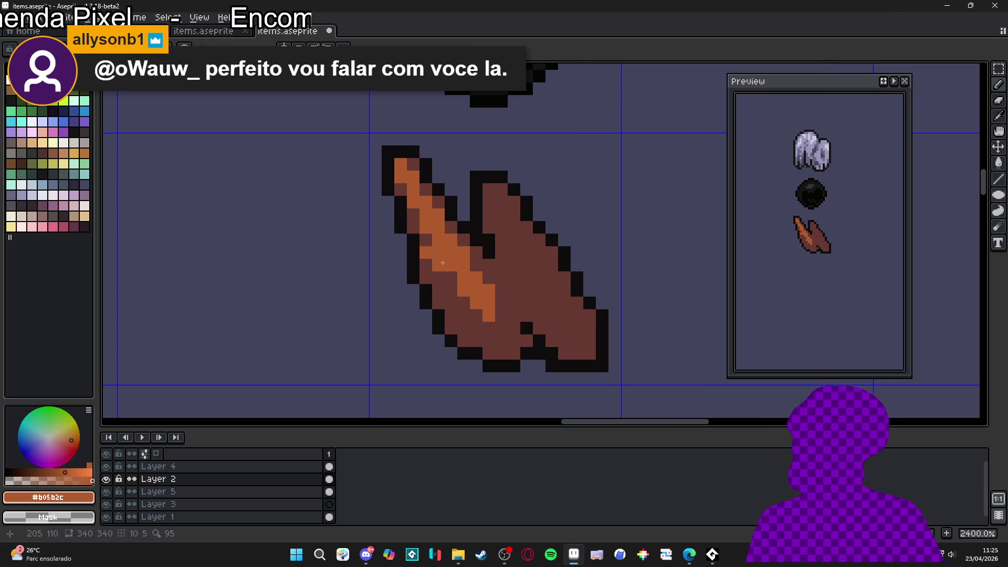
pyautogui.click(426, 278)
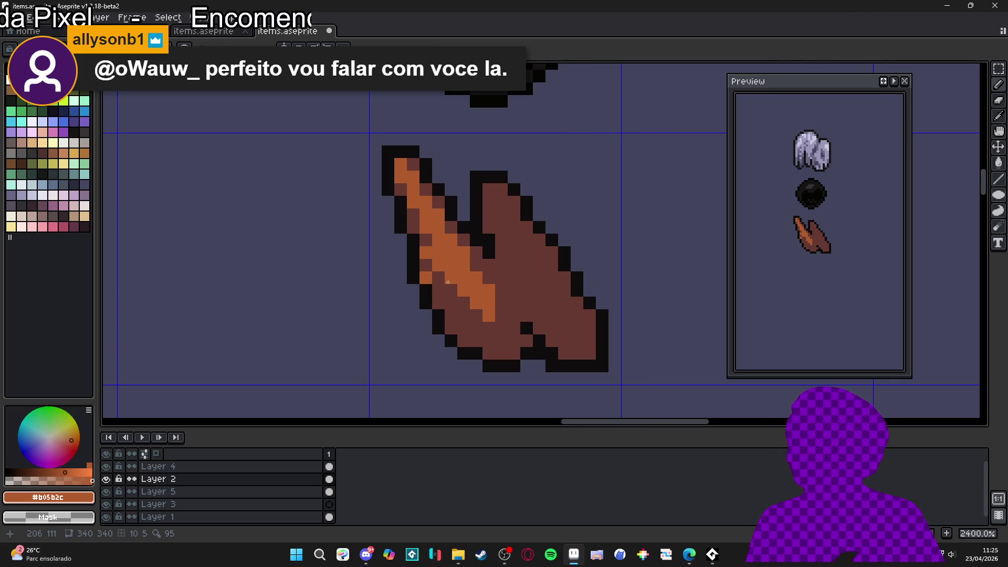
pyautogui.hotkey('ctrl', 'z')
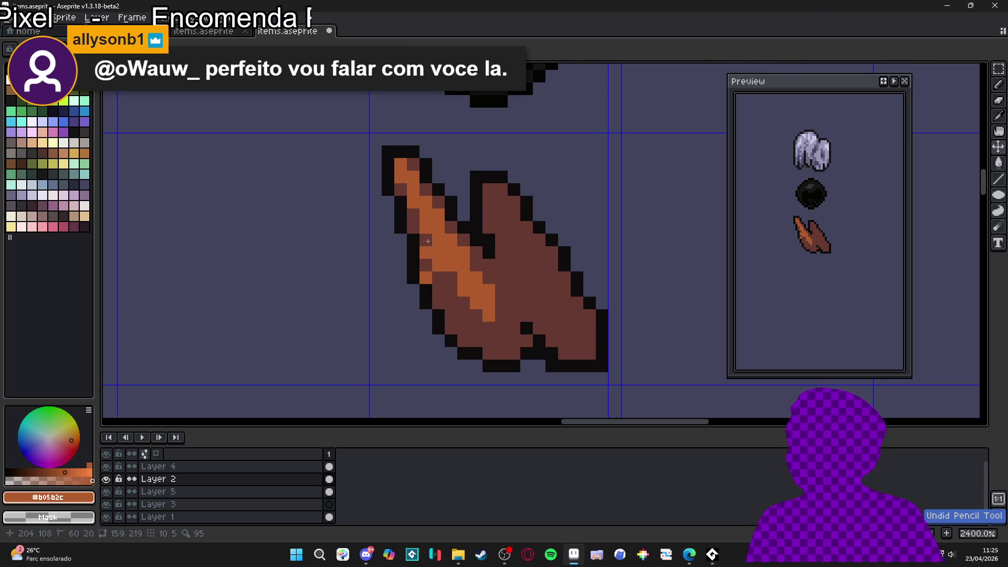
pyautogui.moveTo(425, 262)
pyautogui.mouseDown()
pyautogui.moveTo(426, 278)
pyautogui.moveTo(456, 275)
pyautogui.mouseUp()
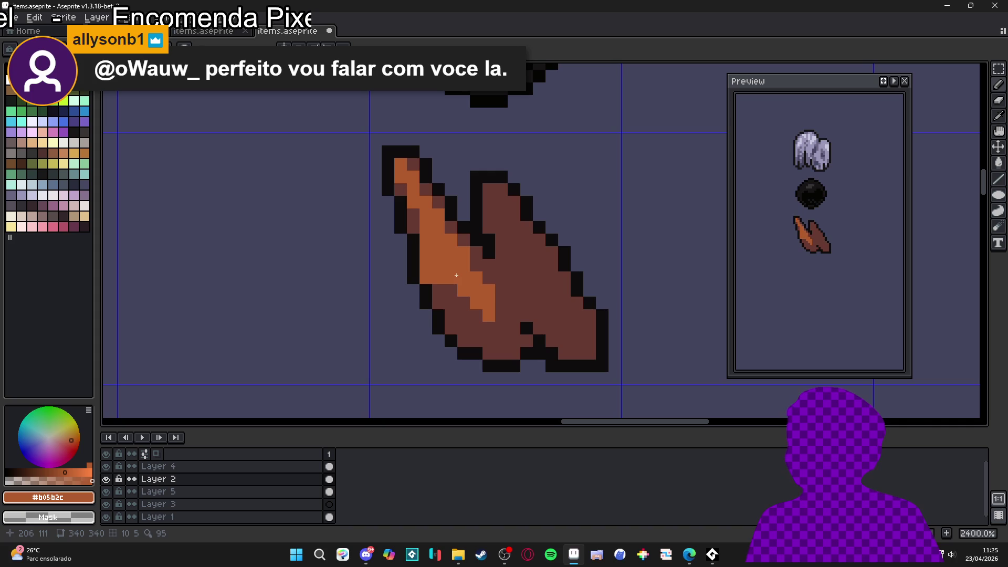
pyautogui.keyDown('alt'); pyautogui.click(504, 260); pyautogui.keyUp('alt')
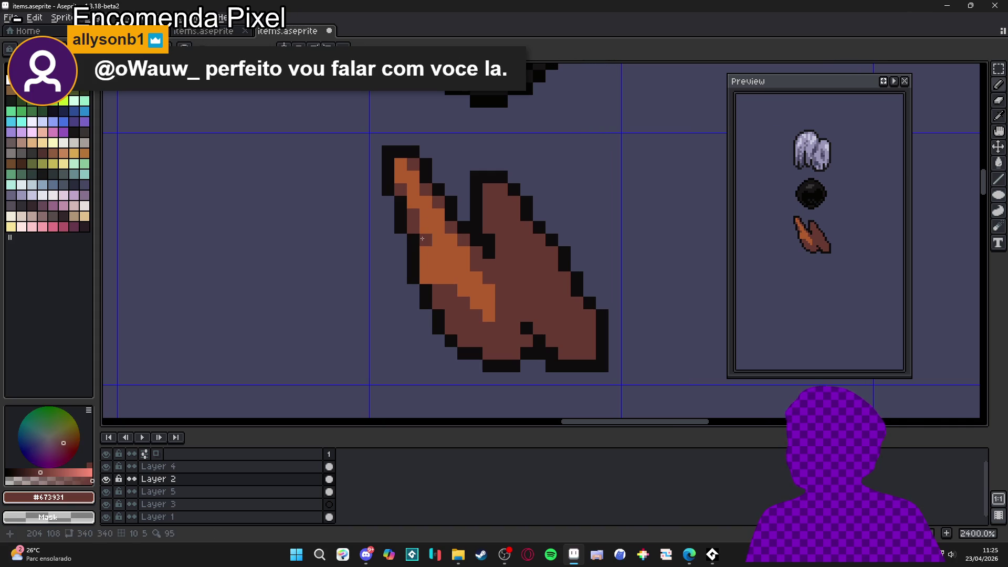
pyautogui.keyDown('alt'); pyautogui.click(452, 262); pyautogui.keyUp('alt')
pyautogui.moveTo(501, 215)
pyautogui.mouseDown()
pyautogui.moveTo(496, 200)
pyautogui.moveTo(489, 227)
pyautogui.moveTo(509, 228)
pyautogui.moveTo(514, 240)
pyautogui.mouseUp()
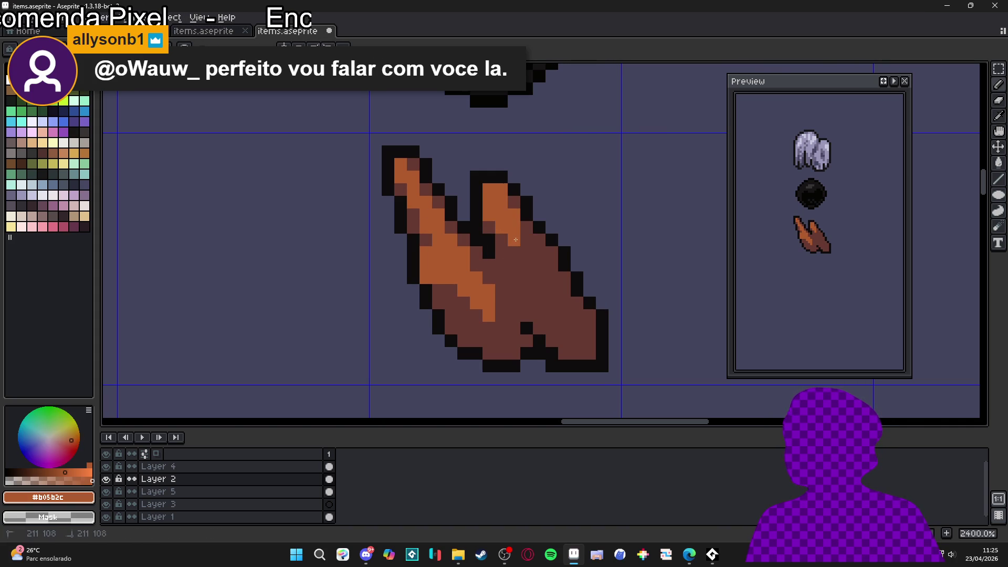
# Step: Pencil background colour #464762 over the dark-brown base pixels joining the shards and the right edge
pyautogui.scroll(-5, 528, 252)
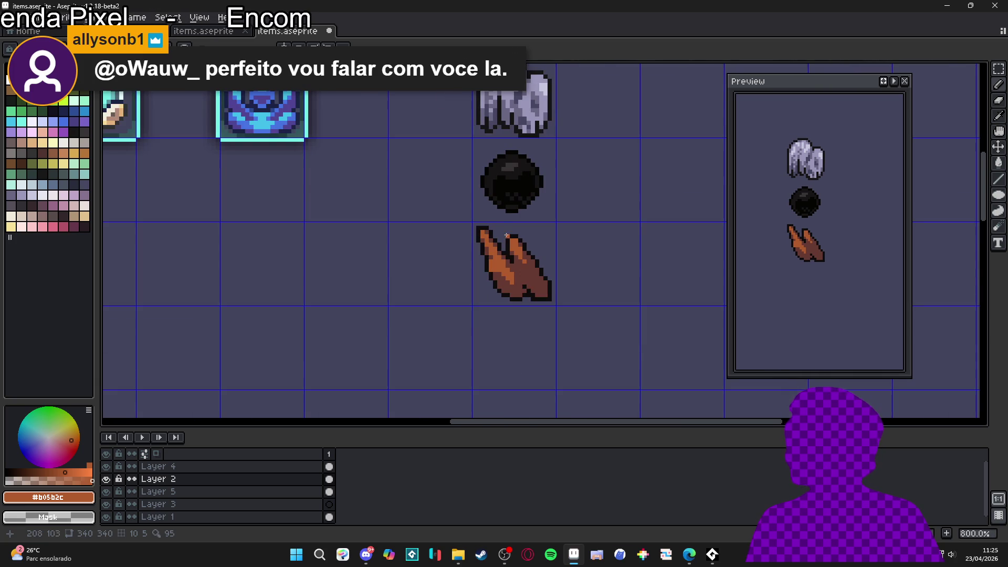
pyautogui.scroll(3, 508, 244)
pyautogui.click(498, 320)
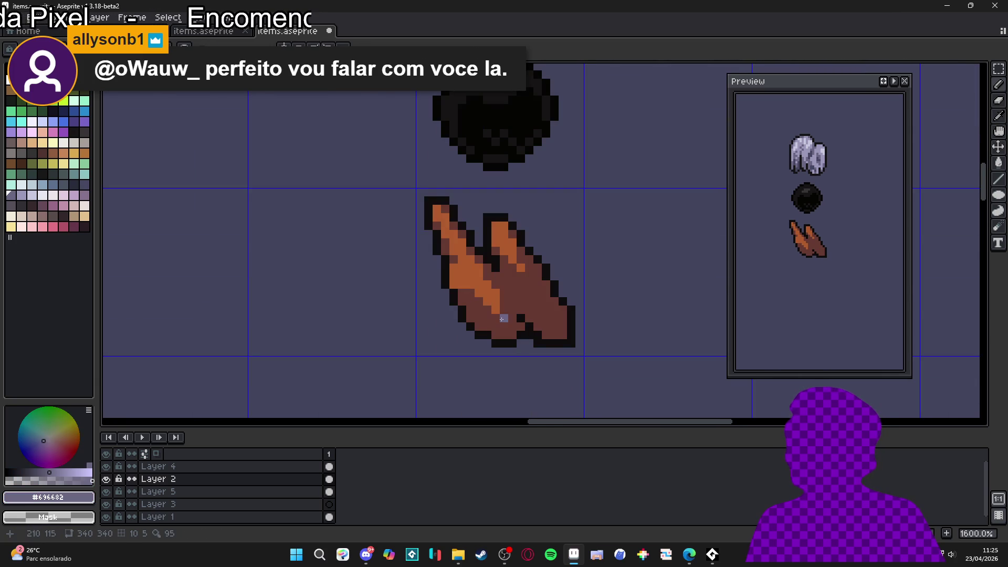
pyautogui.scroll(-3, 514, 313)
pyautogui.scroll(2, 510, 389)
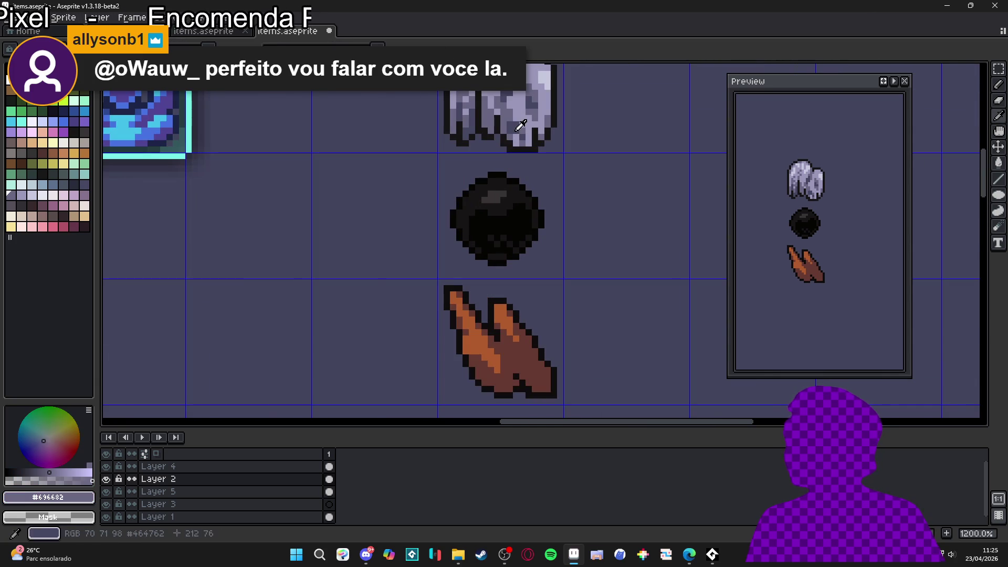
pyautogui.keyDown('alt'); pyautogui.click(511, 389); pyautogui.keyUp('alt')
pyautogui.moveTo(510, 369); pyautogui.dragTo(509, 362)
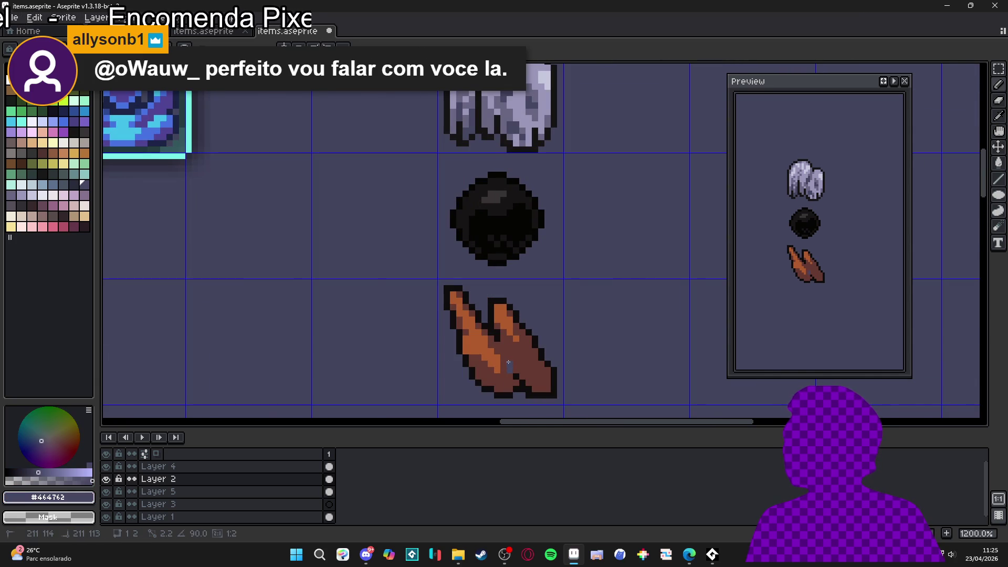
pyautogui.click(483, 375)
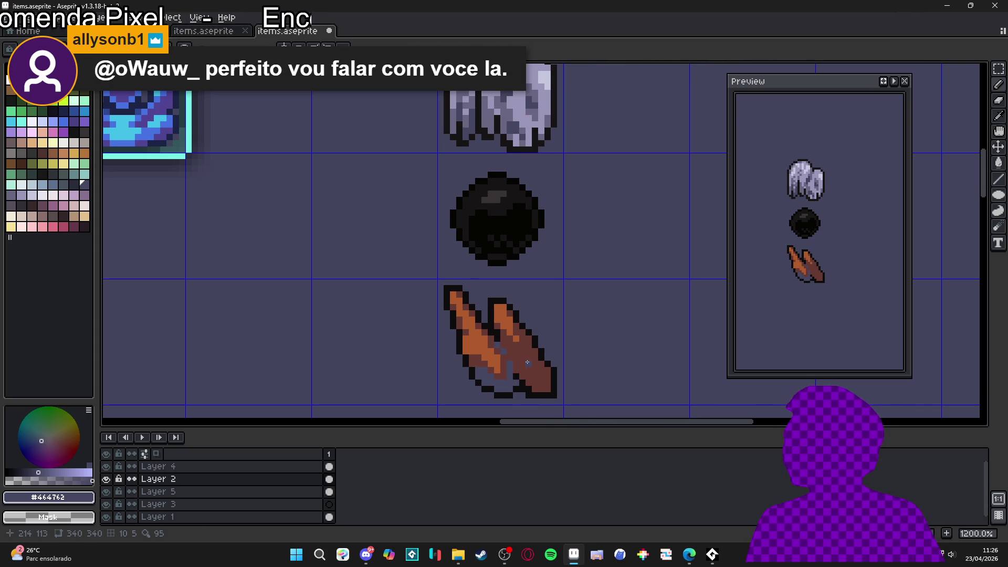
pyautogui.scroll(3, 528, 363)
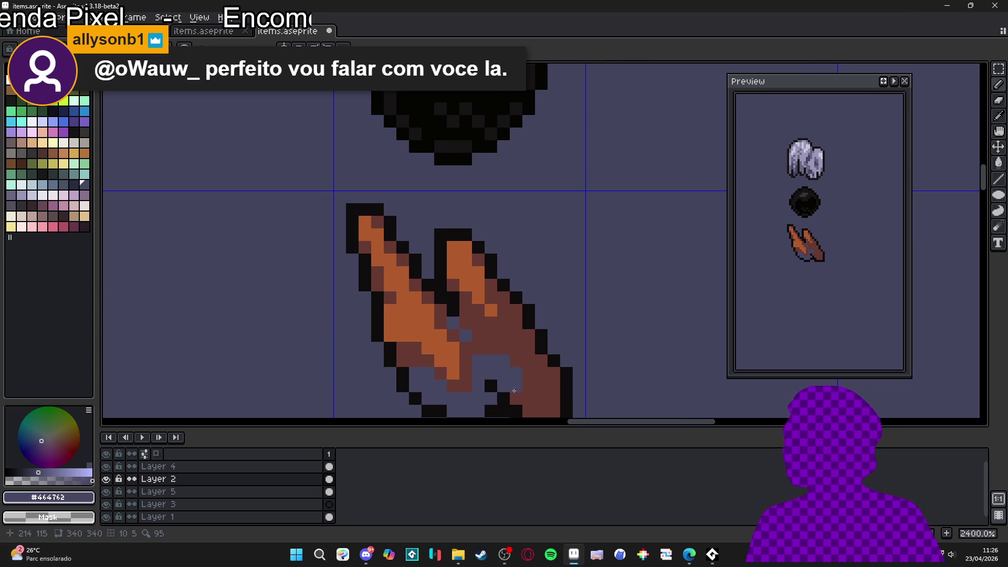
pyautogui.scroll(-3, 508, 382)
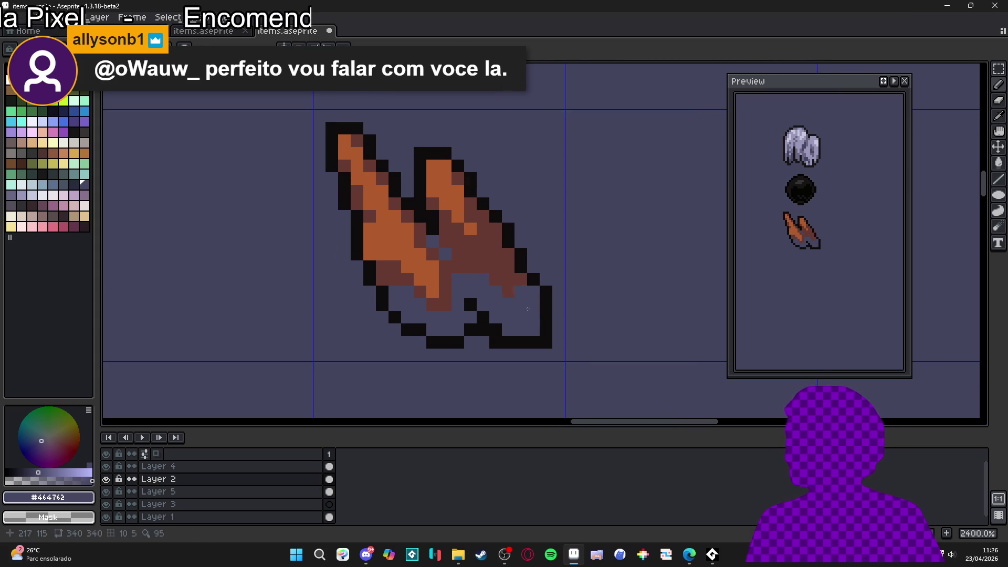
pyautogui.click(509, 243)
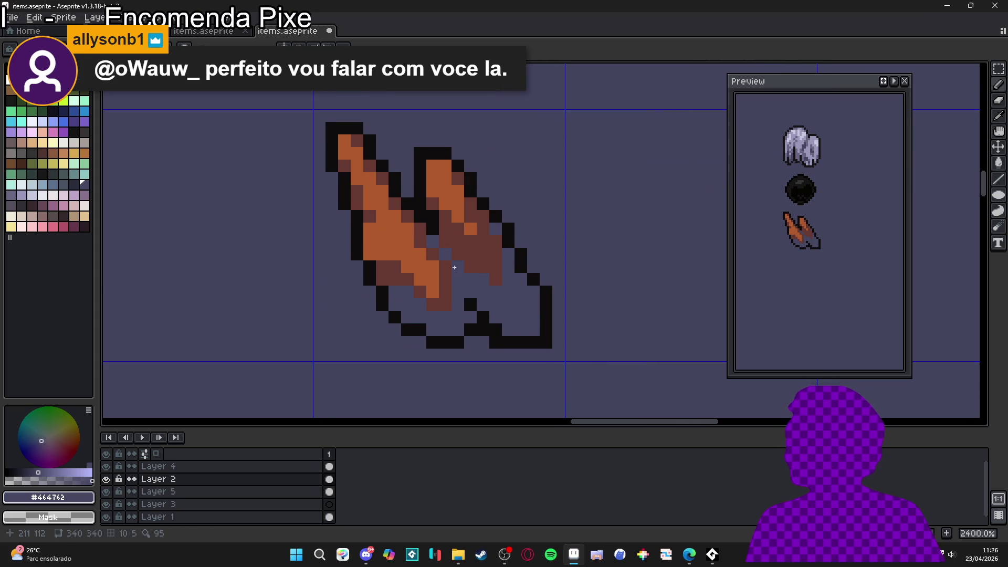
pyautogui.scroll(1, 414, 239)
# Step: Fill the shard's gap pixels and darken several orange pixels to dark brown #673931
pyautogui.keyDown('alt'); pyautogui.click(431, 299); pyautogui.keyUp('alt')
pyautogui.click(444, 281)
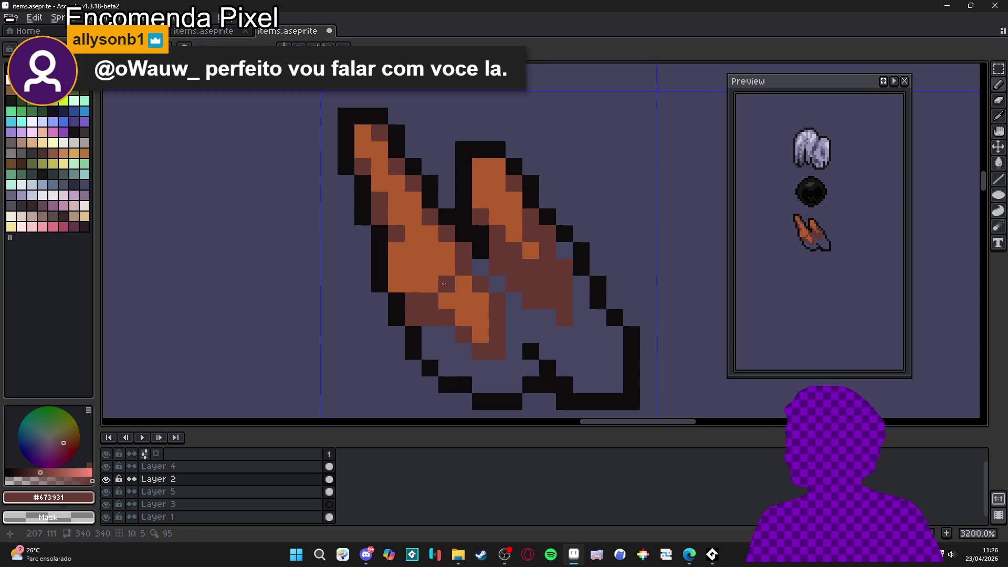
pyautogui.click(415, 219)
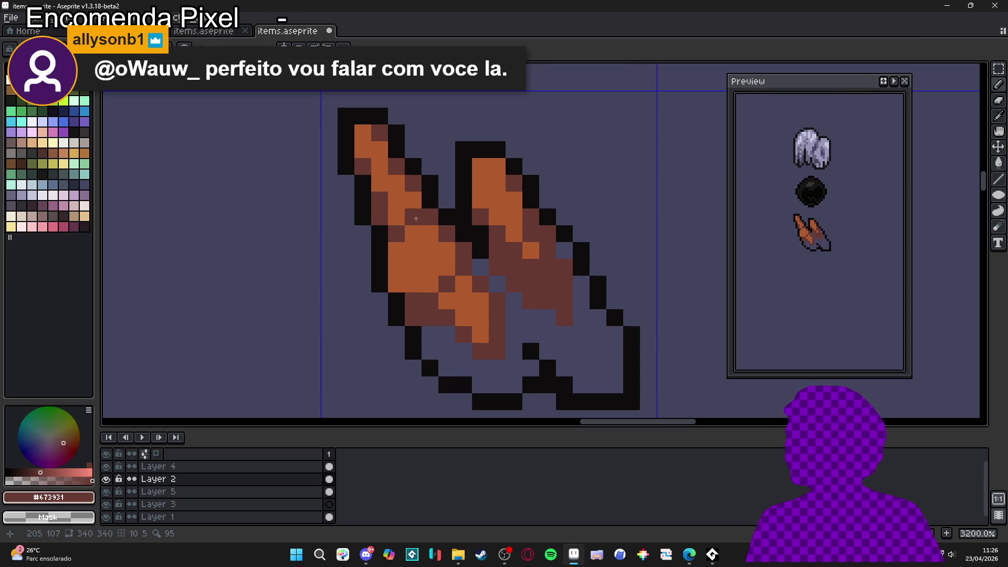
pyautogui.moveTo(416, 219); pyautogui.dragTo(427, 241)
pyautogui.click(508, 182)
pyautogui.scroll(-3, 481, 262)
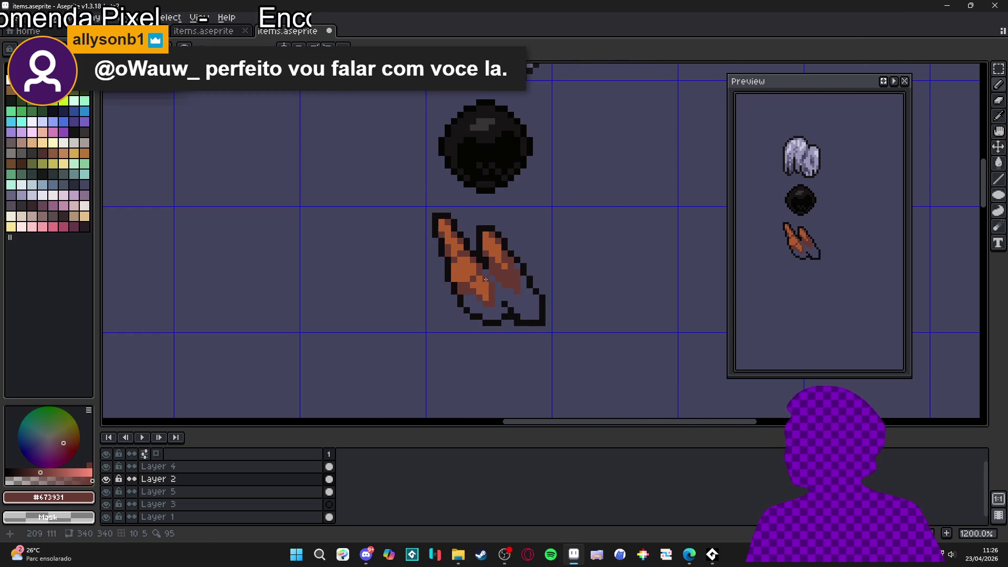
pyautogui.scroll(3, 513, 295)
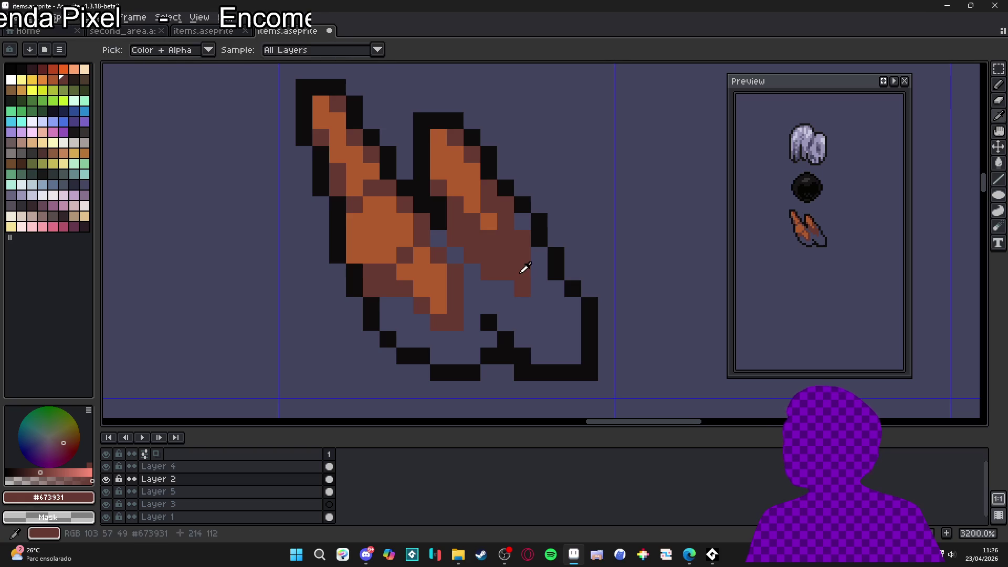
# Step: Try brown pixels in the shard's lower-right corner, then revert them to background colour
pyautogui.click(565, 342)
pyautogui.click(543, 355)
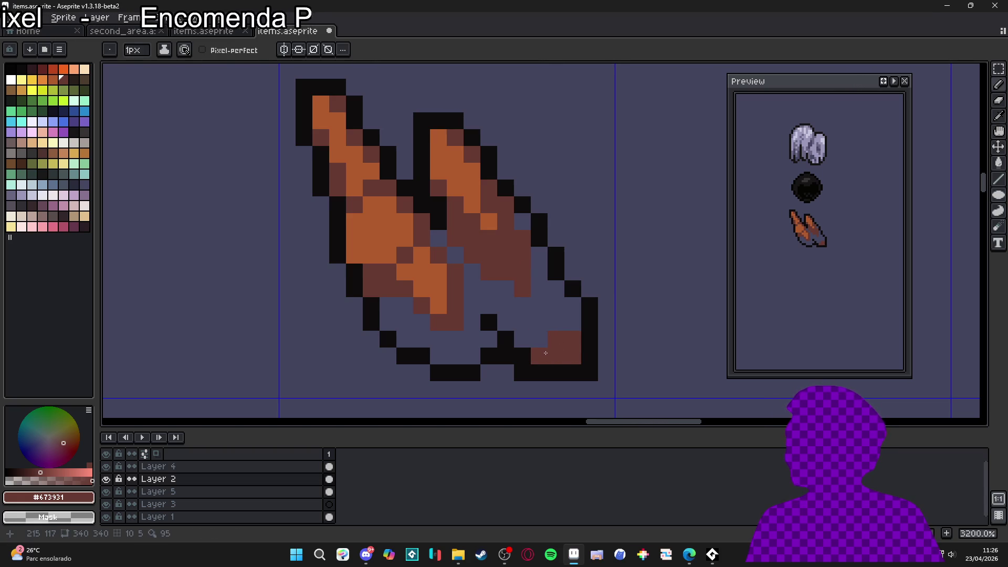
pyautogui.keyDown('alt'); pyautogui.click(540, 340); pyautogui.keyUp('alt')
pyautogui.click(573, 339)
pyautogui.click(557, 354)
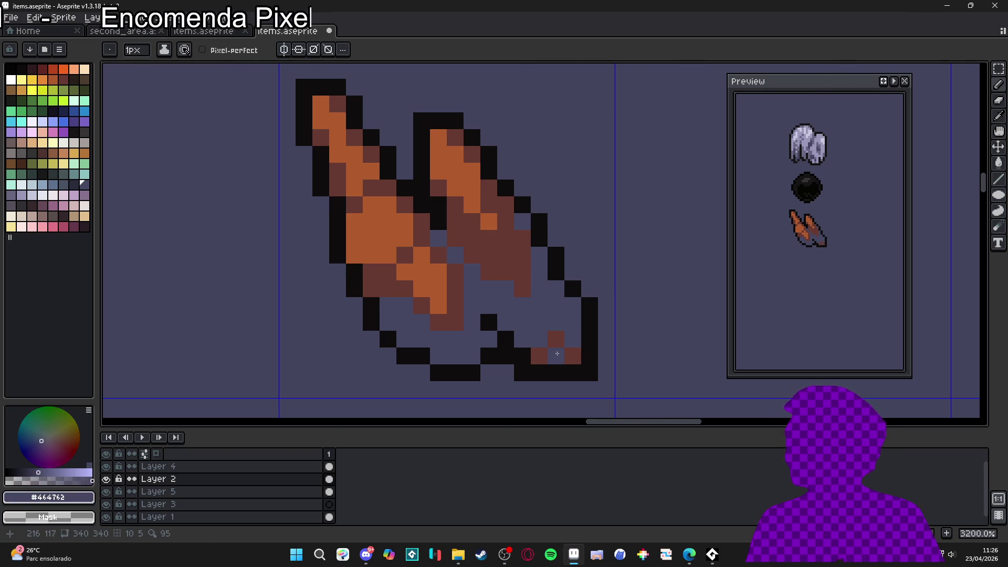
# Step: Dot a dithered dark-brown checker along the lower hollow and clear a stray dark pixel
pyautogui.keyDown('alt'); pyautogui.click(541, 355); pyautogui.keyUp('alt')
pyautogui.click(463, 348)
pyautogui.moveTo(456, 355); pyautogui.dragTo(438, 342)
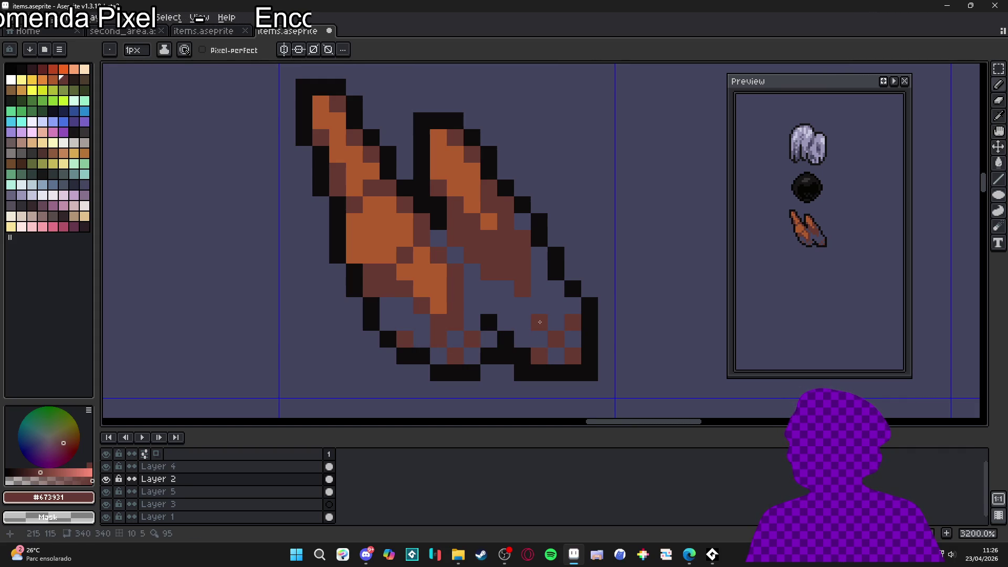
pyautogui.scroll(-2, 540, 322)
pyautogui.scroll(2, 547, 292)
pyautogui.keyDown('alt'); pyautogui.click(547, 291); pyautogui.keyUp('alt')
pyautogui.click(546, 304)
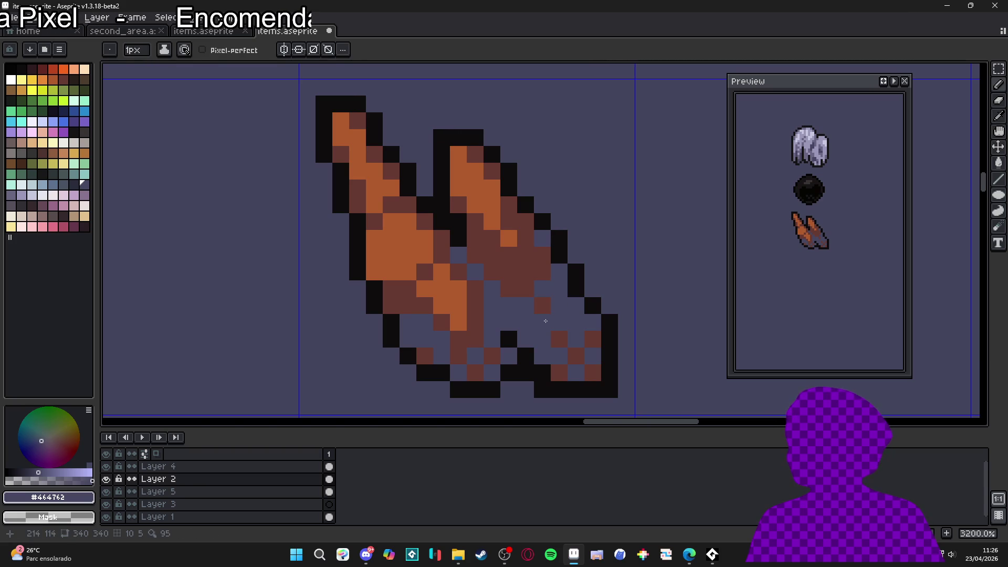
pyautogui.scroll(-6, 553, 336)
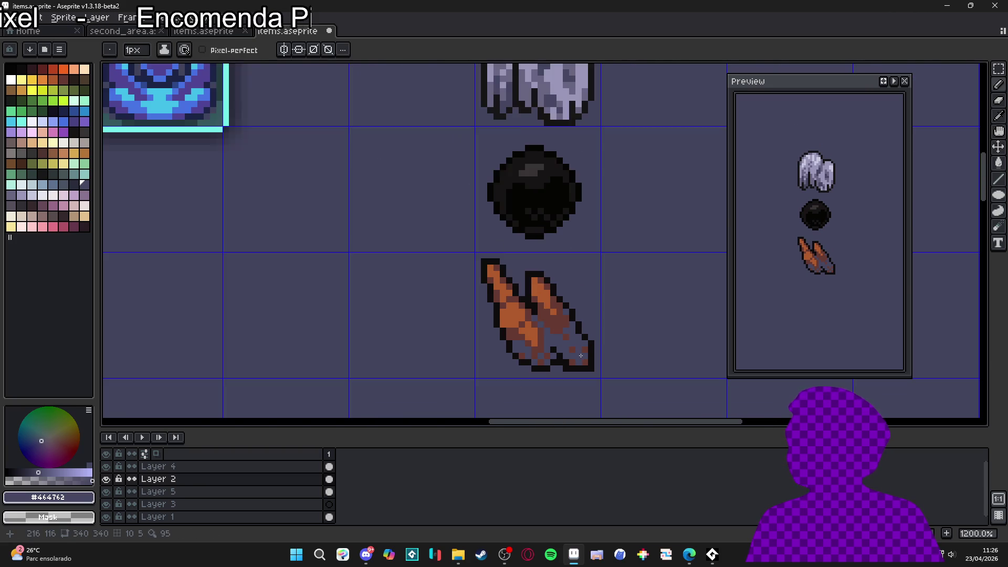
# Step: Eyedrop the shard's dark brown and repaint its upper outline column
pyautogui.scroll(-1, 581, 356)
pyautogui.scroll(4, 511, 341)
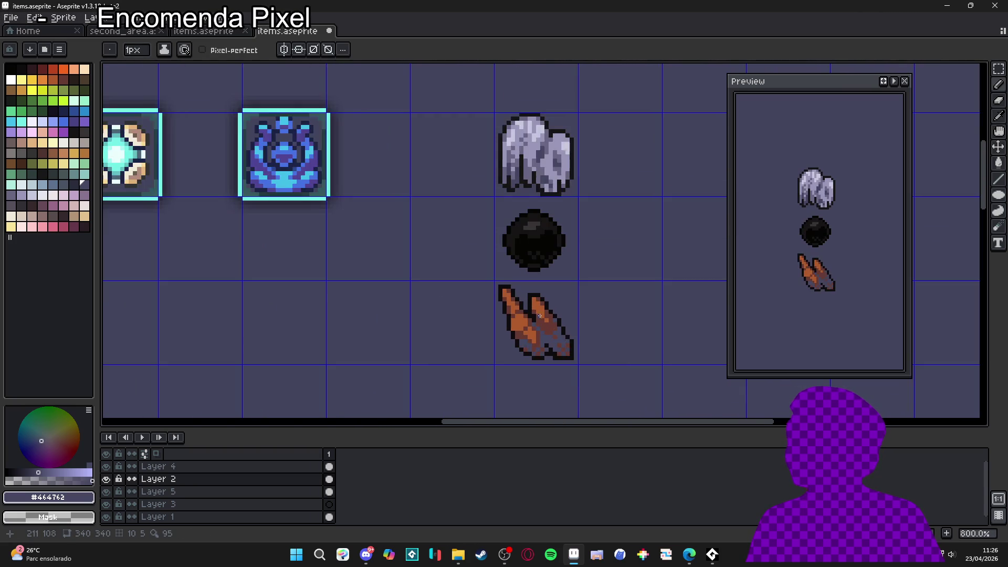
pyautogui.keyDown('alt'); pyautogui.click(499, 349); pyautogui.keyUp('alt')
pyautogui.scroll(1, 480, 336)
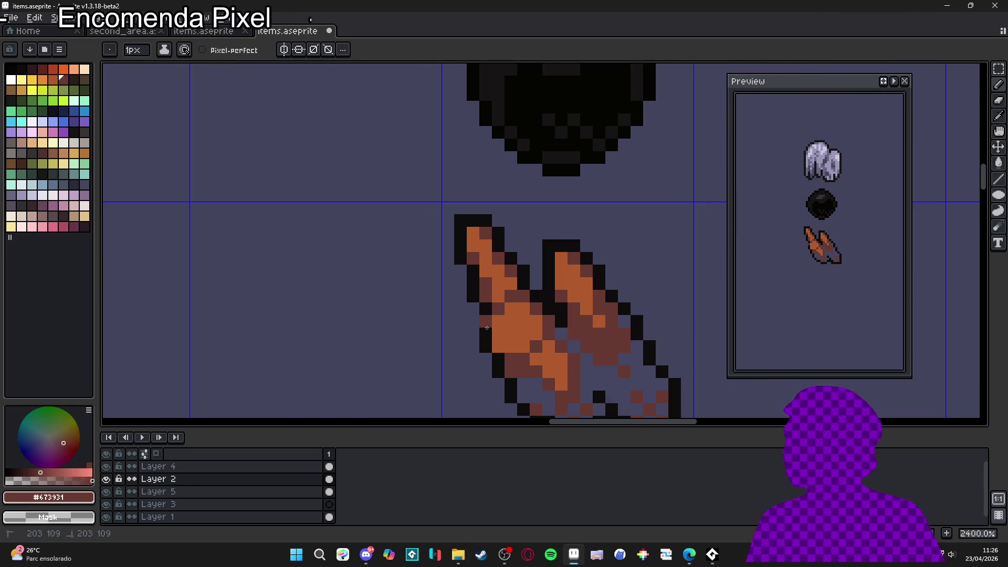
pyautogui.moveTo(460, 247); pyautogui.dragTo(462, 225)
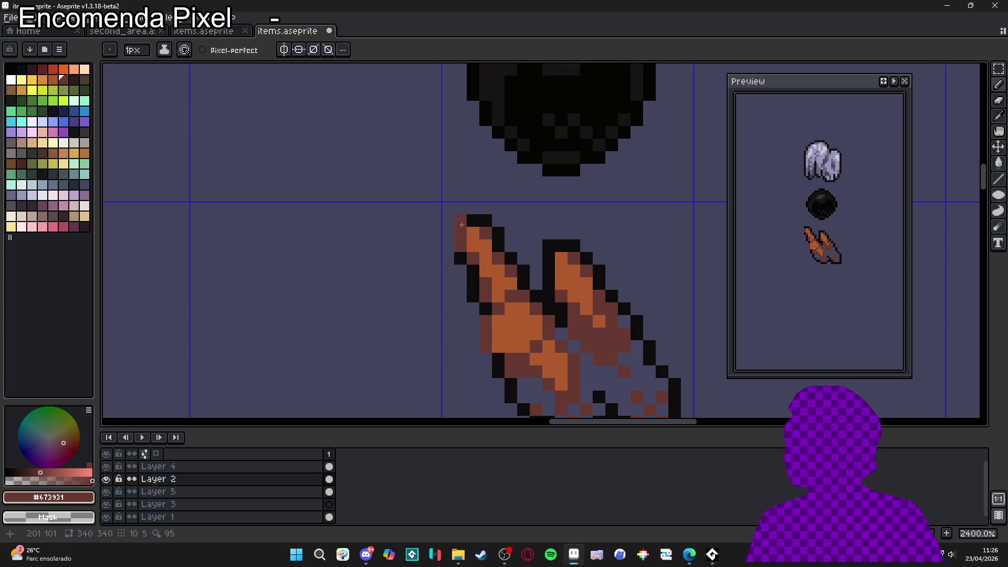
pyautogui.scroll(-6, 513, 276)
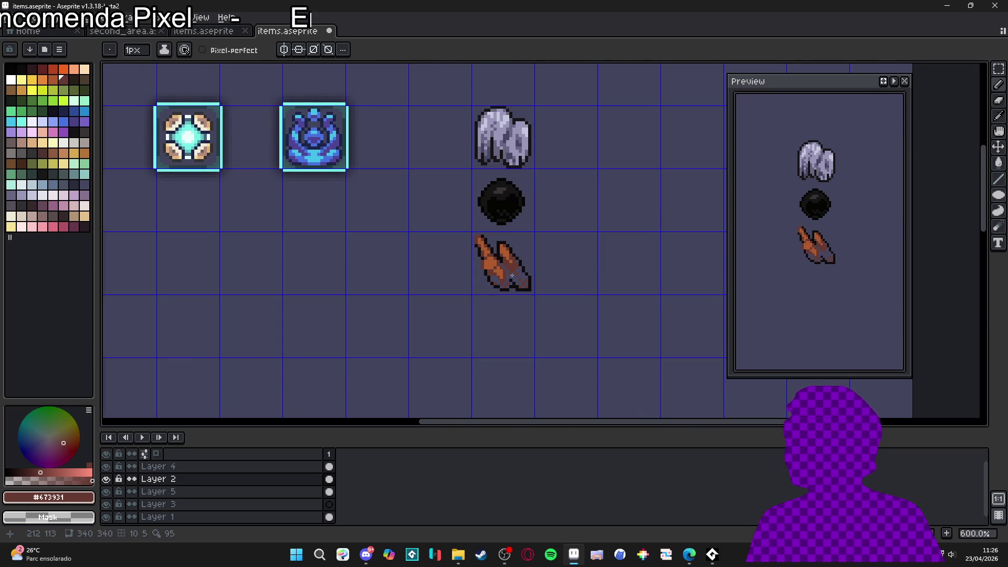
pyautogui.scroll(7, 493, 264)
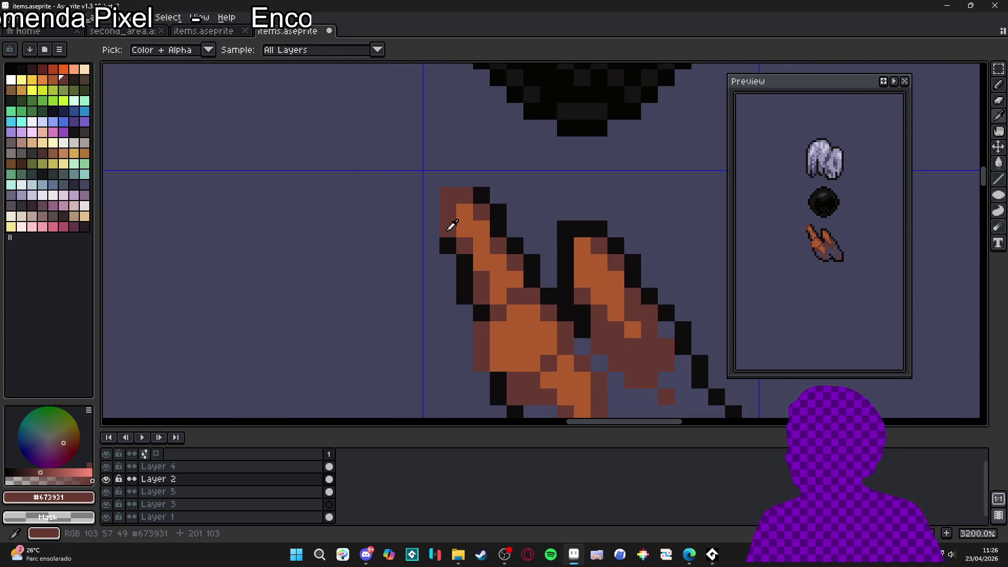
# Step: Recolour both shards' top-left edges and the left shard's outer outline with dark red Idx-3
pyautogui.click(42, 68)
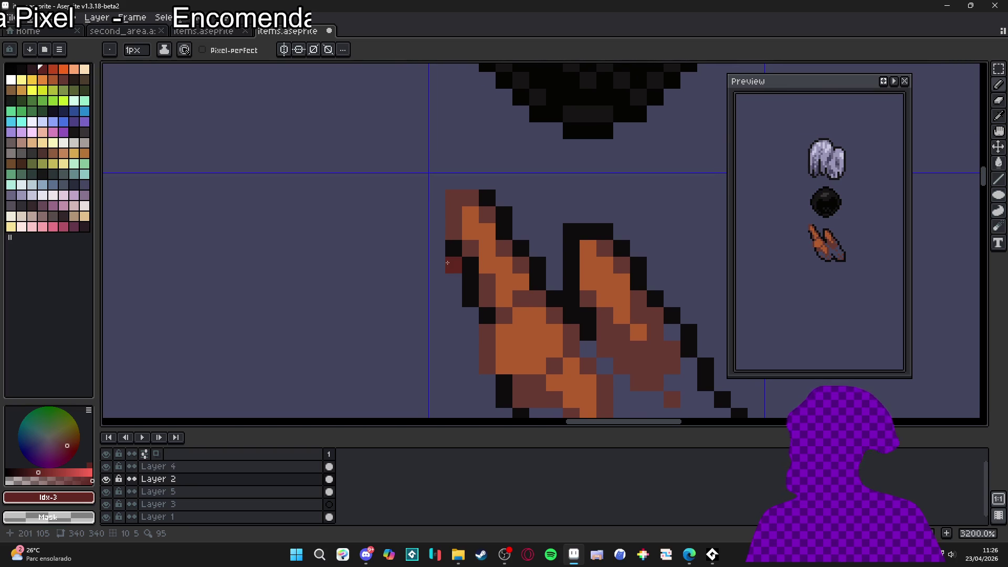
pyautogui.scroll(1, 444, 250)
pyautogui.moveTo(458, 222)
pyautogui.mouseDown()
pyautogui.moveTo(458, 172)
pyautogui.moveTo(483, 172)
pyautogui.mouseUp()
pyautogui.moveTo(584, 210)
pyautogui.mouseDown()
pyautogui.moveTo(400, 191)
pyautogui.moveTo(449, 206)
pyautogui.moveTo(452, 278)
pyautogui.mouseUp()
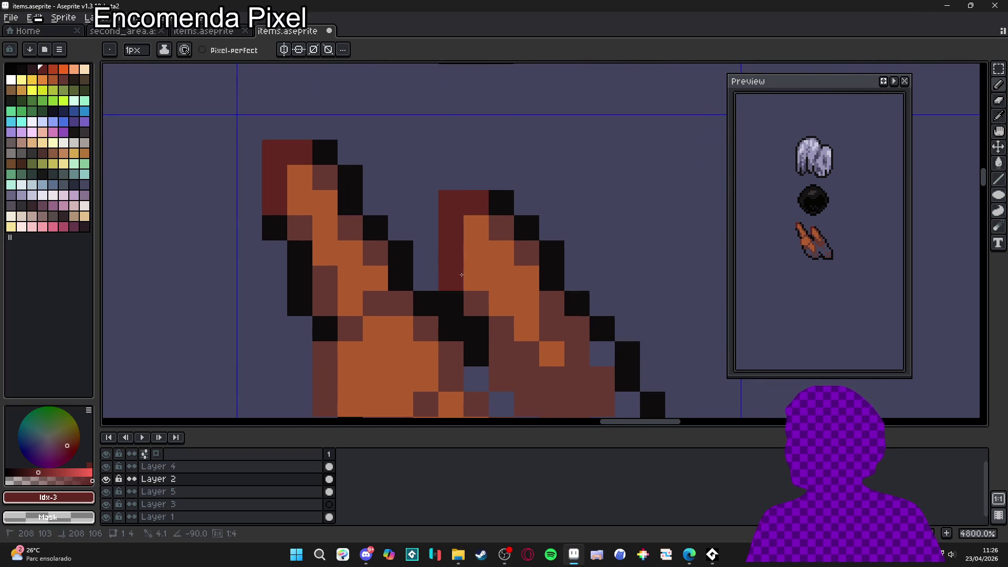
pyautogui.scroll(-3, 464, 282)
pyautogui.scroll(3, 373, 252)
pyautogui.moveTo(371, 247); pyautogui.dragTo(374, 298)
pyautogui.scroll(-2, 377, 292)
pyautogui.scroll(-3, 428, 301)
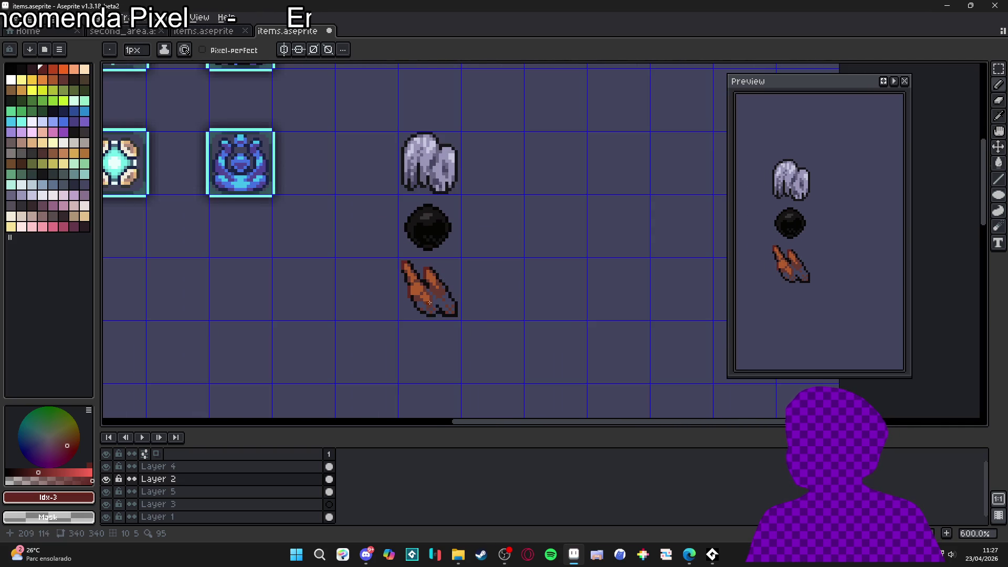
pyautogui.scroll(-1, 421, 322)
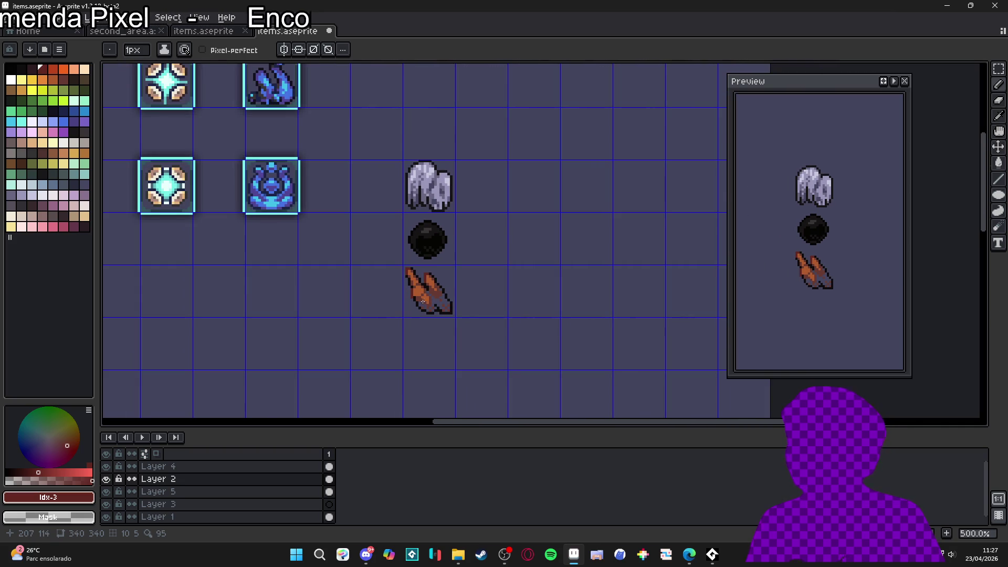
pyautogui.hscroll(-3, 442, 307)
pyautogui.scroll(-1, 436, 323)
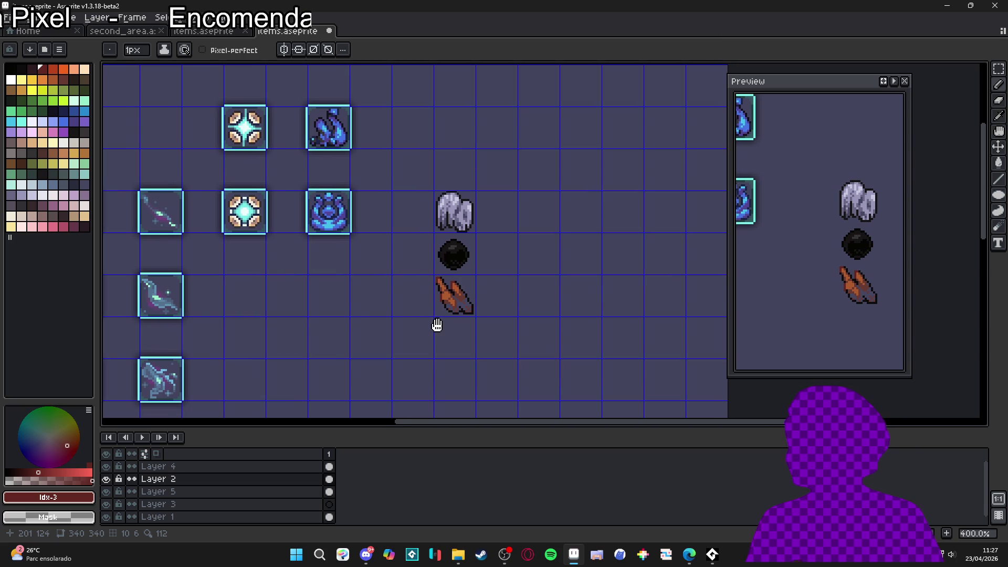
pyautogui.hscroll(-1, 436, 320)
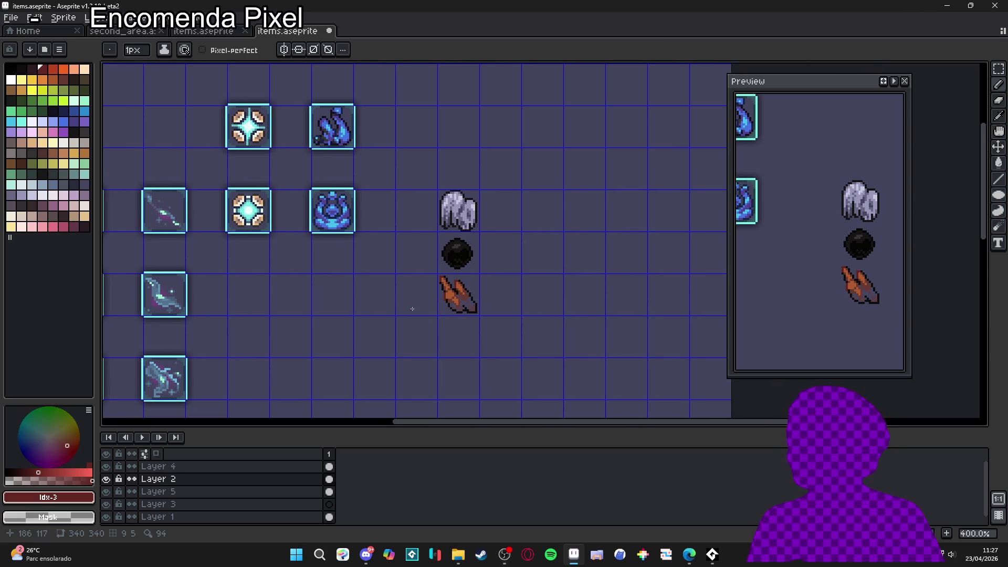
pyautogui.scroll(2, 407, 311)
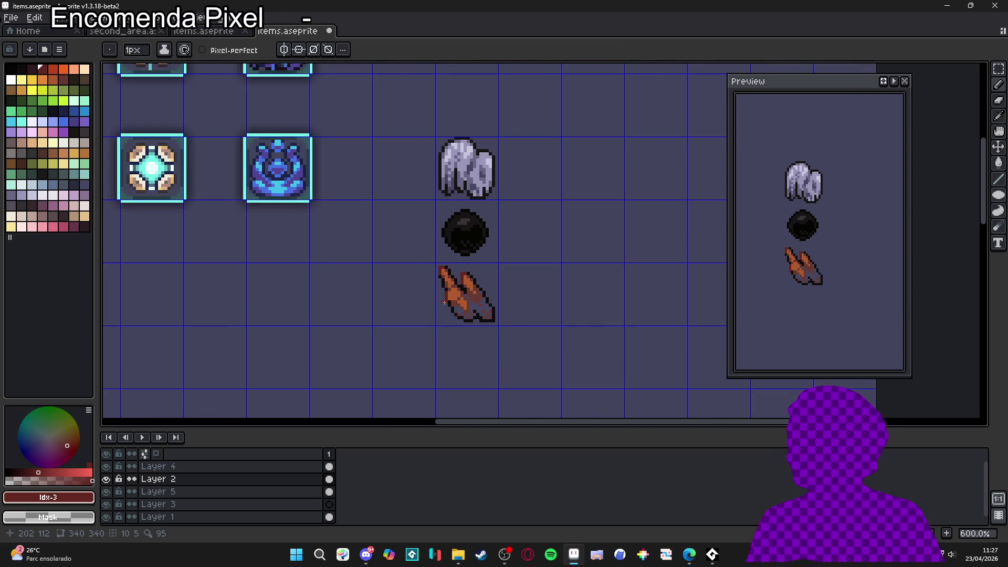
pyautogui.scroll(-1, 446, 302)
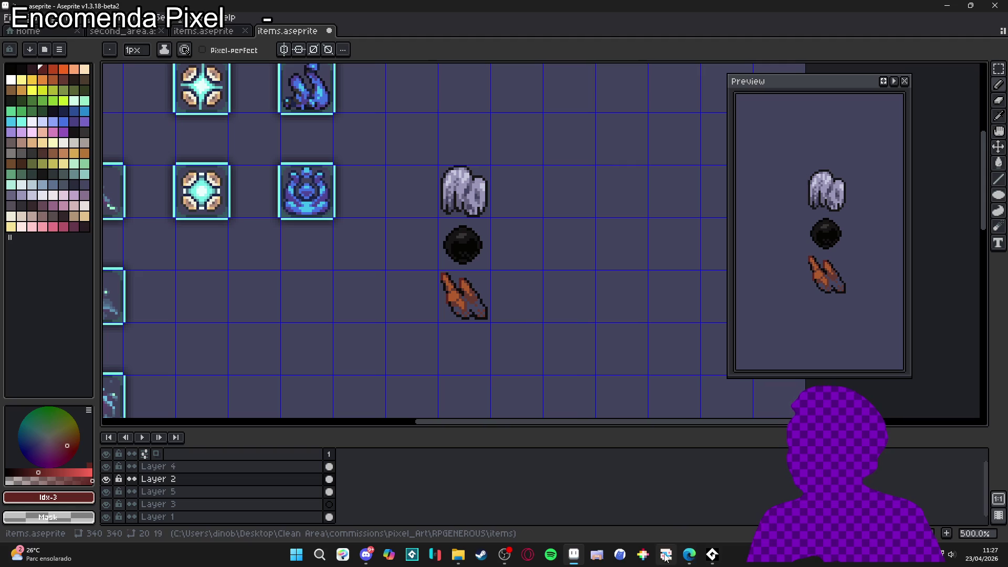
pyautogui.click(690, 554)
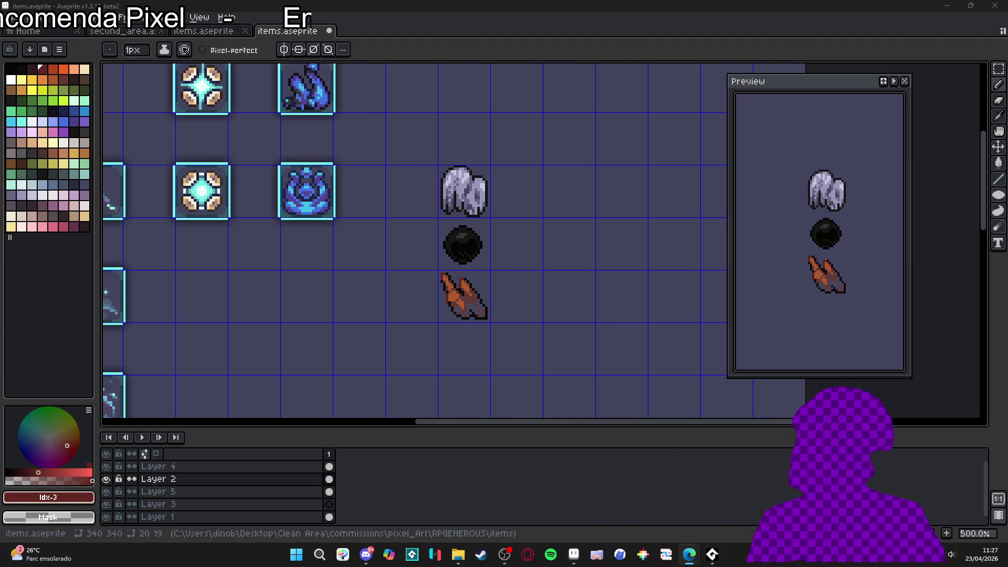
pyautogui.click(189, 19)
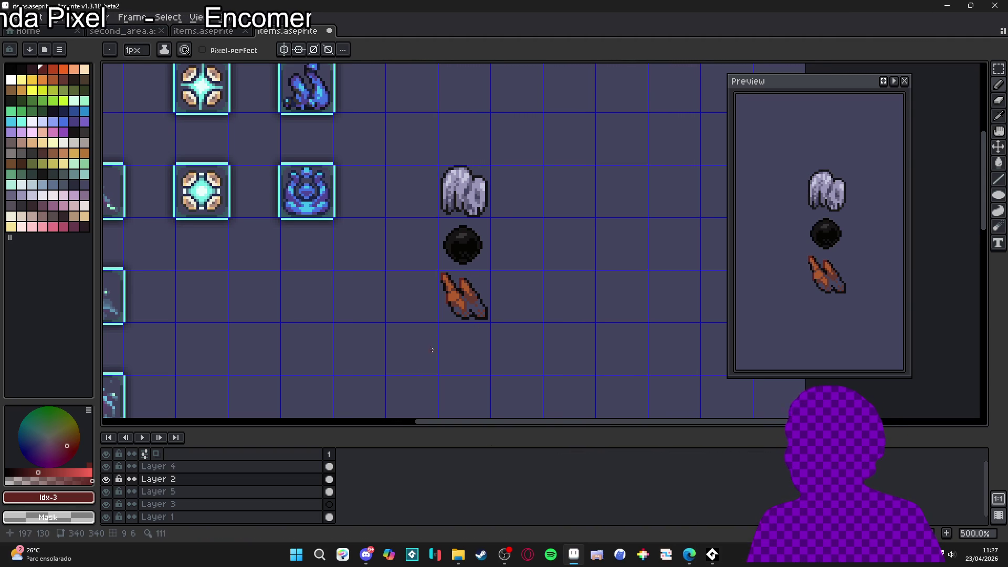
pyautogui.moveTo(427, 356); pyautogui.dragTo(457, 327)
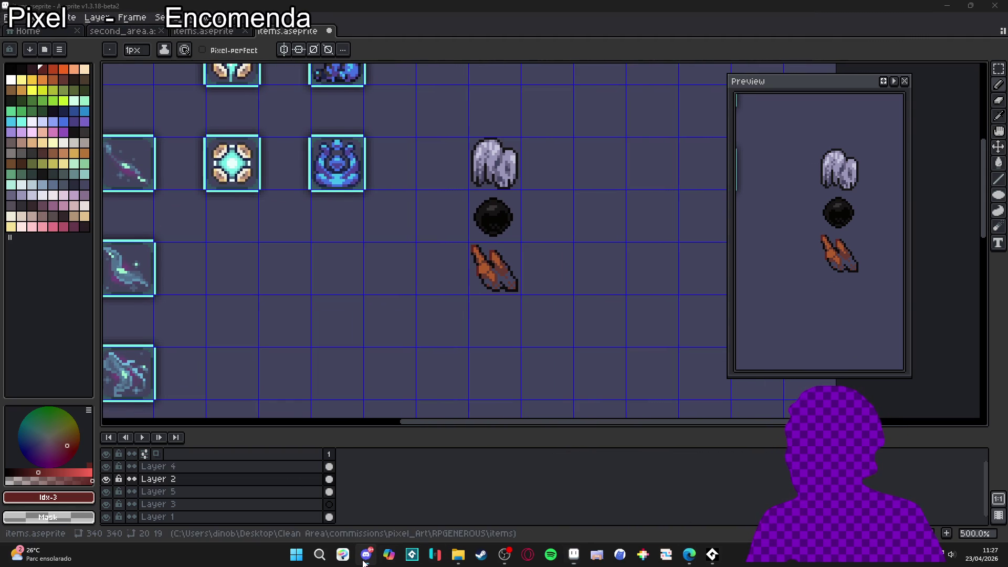
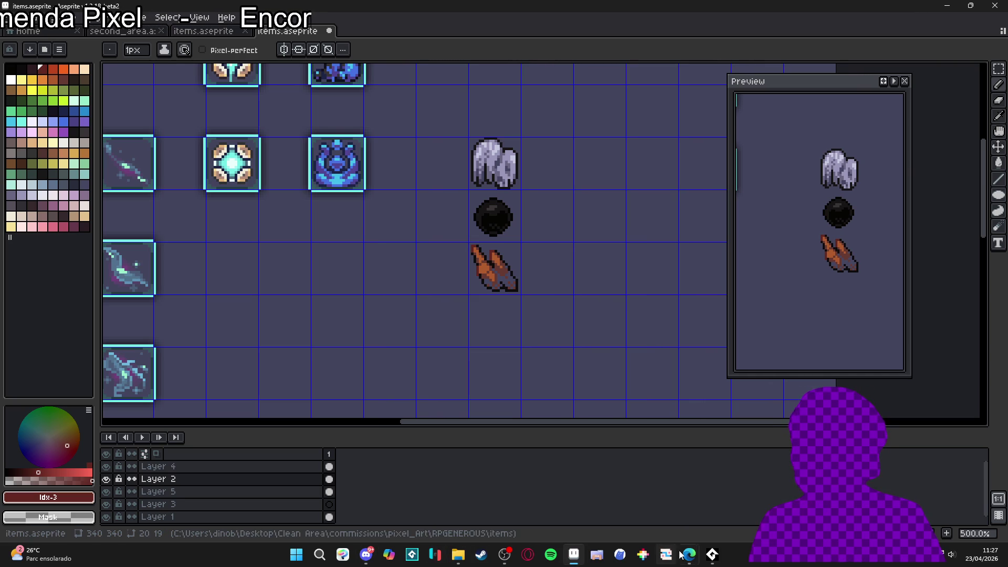
# Step: After checking the reference, pick the lavender shade and widen the pencil to 2px
pyautogui.moveTo(689, 555)
pyautogui.click(712, 499)
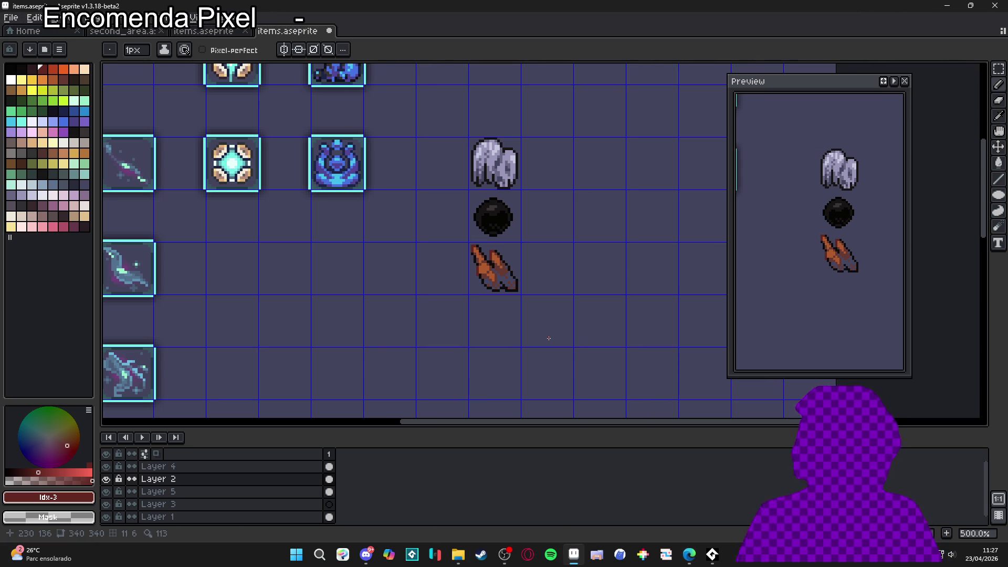
pyautogui.scroll(2, 515, 266)
pyautogui.keyDown('alt'); pyautogui.click(515, 266); pyautogui.keyUp('alt')
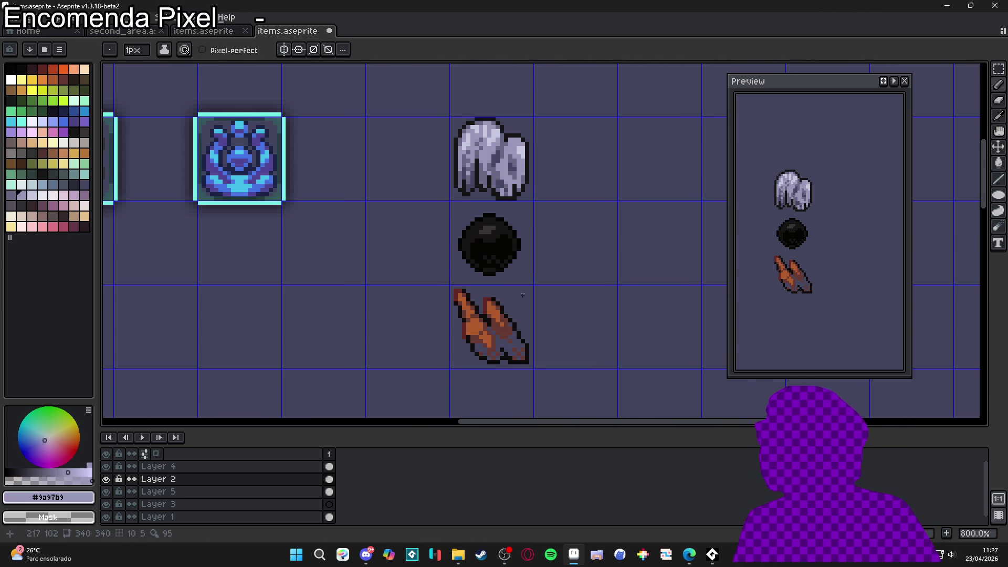
pyautogui.scroll(-3, 515, 265)
pyautogui.scroll(2, 493, 228)
pyautogui.press('+')
# Step: Draw the lavender splat shape below the orange item, undoing a stray line first
pyautogui.moveTo(516, 222)
pyautogui.mouseDown()
pyautogui.moveTo(465, 270)
pyautogui.moveTo(478, 232)
pyautogui.moveTo(496, 221)
pyautogui.moveTo(445, 249)
pyautogui.moveTo(486, 290)
pyautogui.moveTo(484, 309)
pyautogui.mouseUp()
pyautogui.press('Escape')
pyautogui.hotkey('ctrl', 'z')
pyautogui.hotkey('ctrl', 'z')
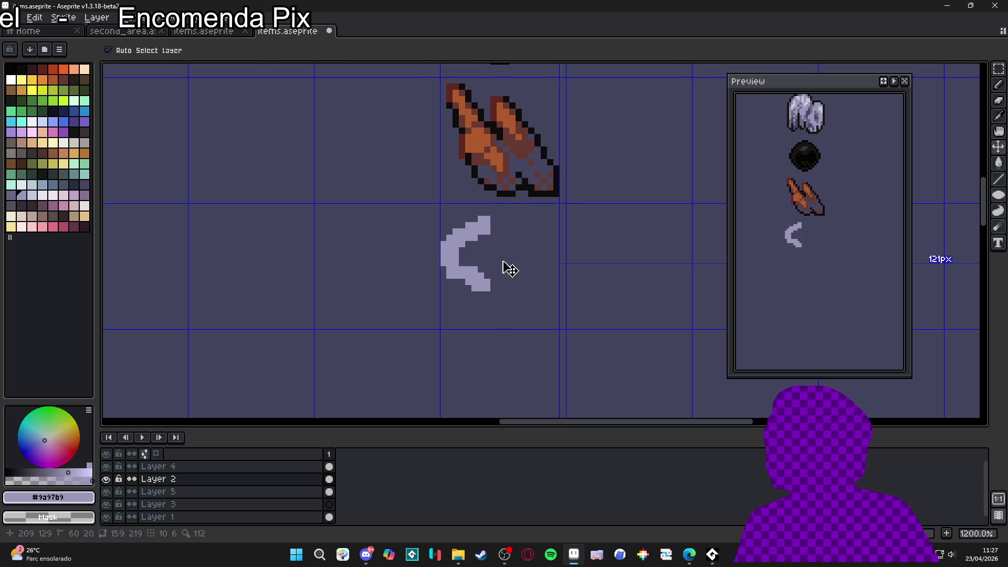
pyautogui.hotkey('ctrl', 'z')
pyautogui.hotkey('ctrl', 'z')
pyautogui.moveTo(497, 247)
pyautogui.mouseDown()
pyautogui.moveTo(497, 267)
pyautogui.moveTo(475, 269)
pyautogui.moveTo(508, 311)
pyautogui.moveTo(533, 266)
pyautogui.moveTo(525, 245)
pyautogui.moveTo(563, 261)
pyautogui.moveTo(563, 244)
pyautogui.mouseUp()
pyautogui.moveTo(526, 281); pyautogui.dragTo(528, 299)
pyautogui.click(512, 300)
pyautogui.click(488, 247)
pyautogui.click(490, 257)
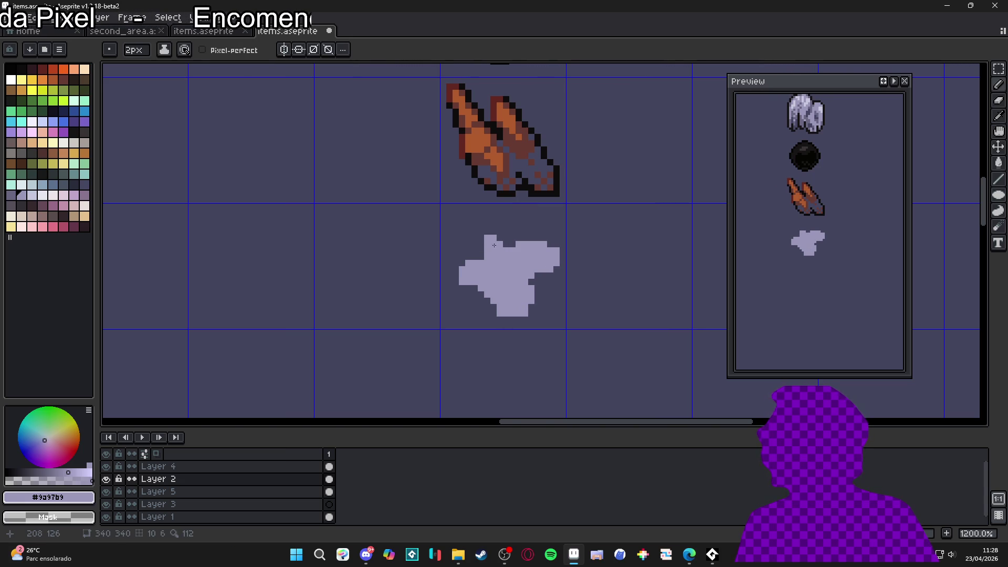
# Step: Add small lavender drops beside, above and below-left of the splat
pyautogui.click(459, 229)
pyautogui.press('-')
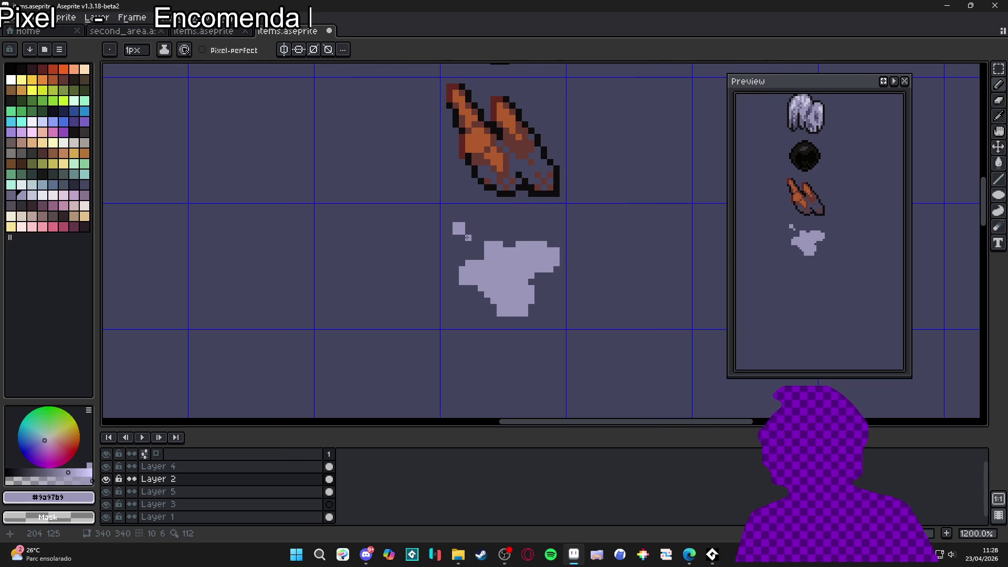
pyautogui.press('+')
pyautogui.click(535, 228)
pyautogui.click(465, 304)
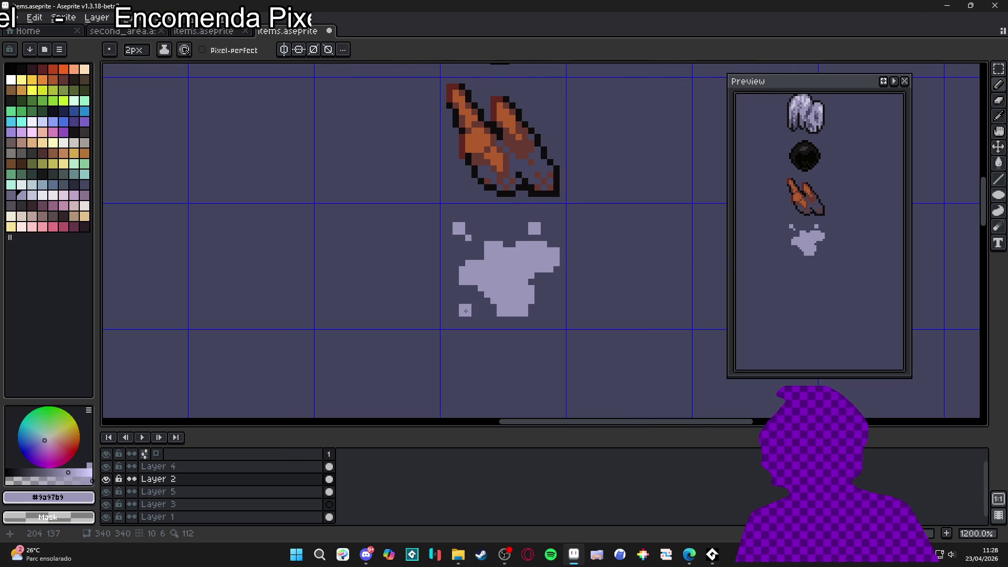
pyautogui.press('-')
pyautogui.scroll(-3, 552, 304)
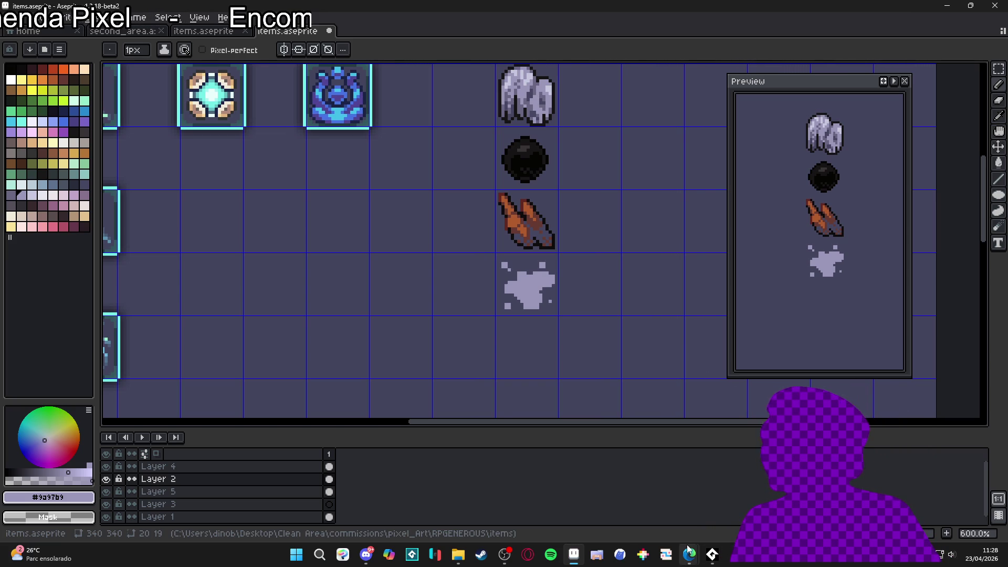
# Step: Check the reference, then eyedrop the near-black outline colour in Aseprite
pyautogui.click(688, 499)
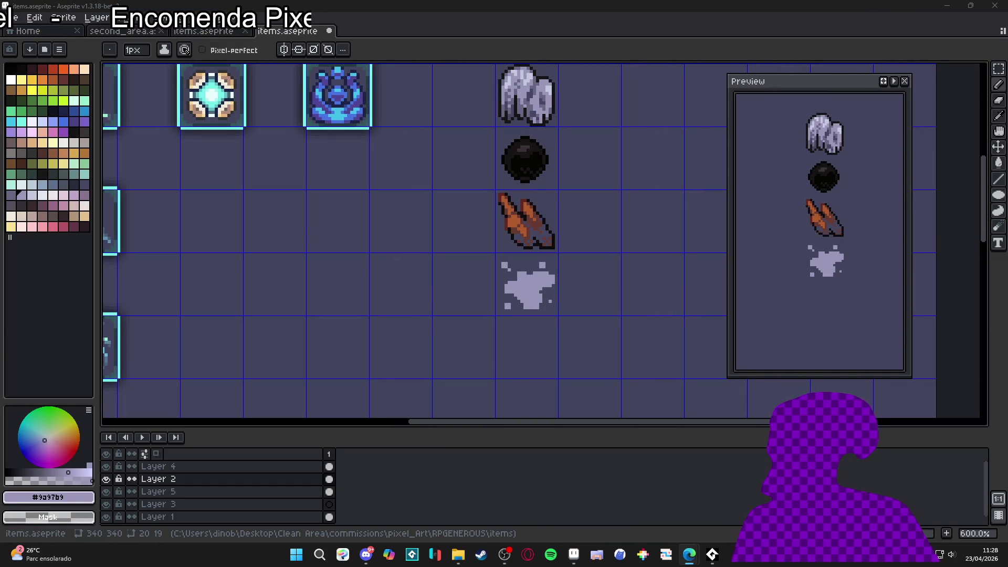
pyautogui.click(574, 554)
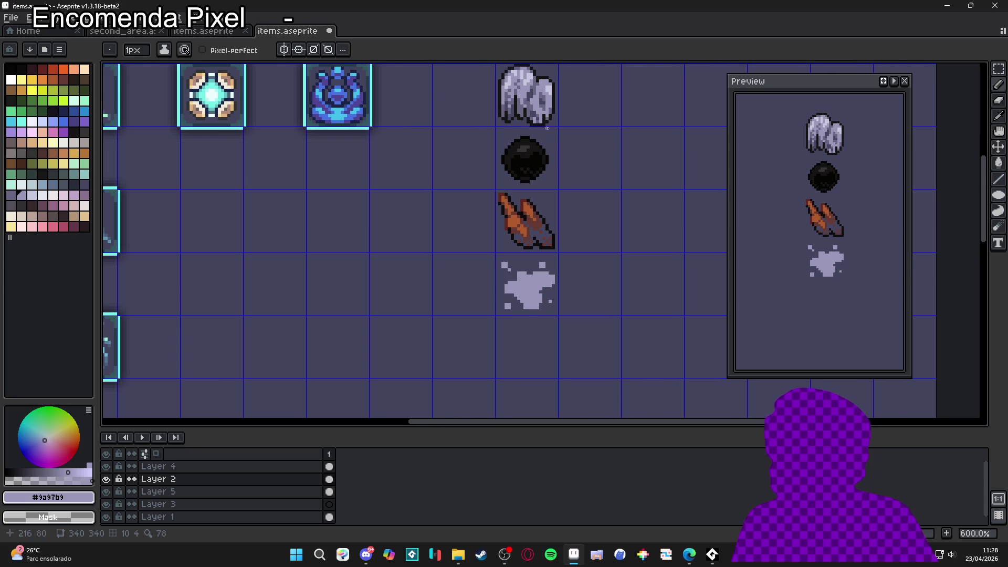
pyautogui.scroll(1, 547, 131)
pyautogui.press('i')
pyautogui.click(543, 120)
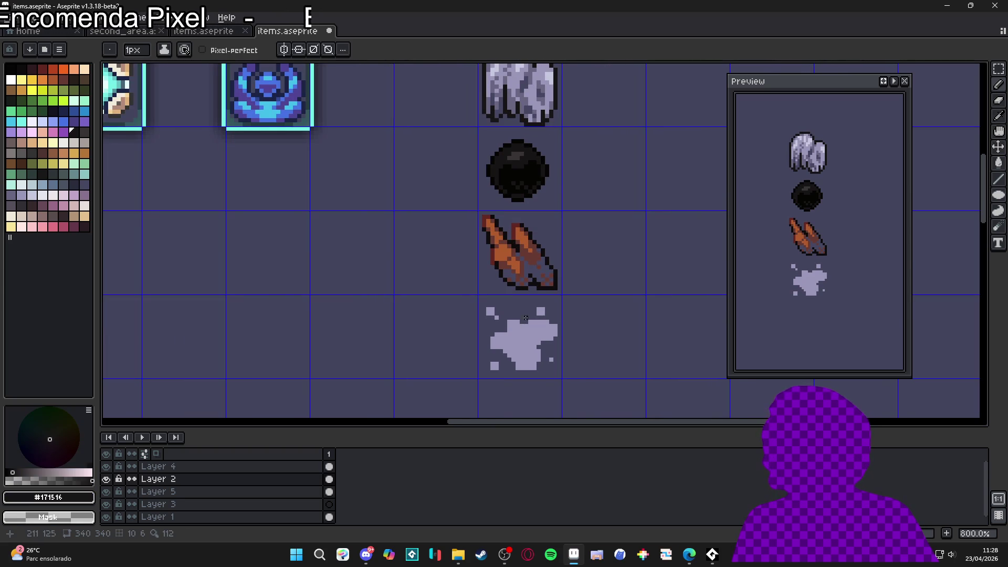
# Step: Marquee-select the splat tile and apply a dark Outline effect around it
pyautogui.press('m')
pyautogui.moveTo(560, 297); pyautogui.dragTo(476, 377)
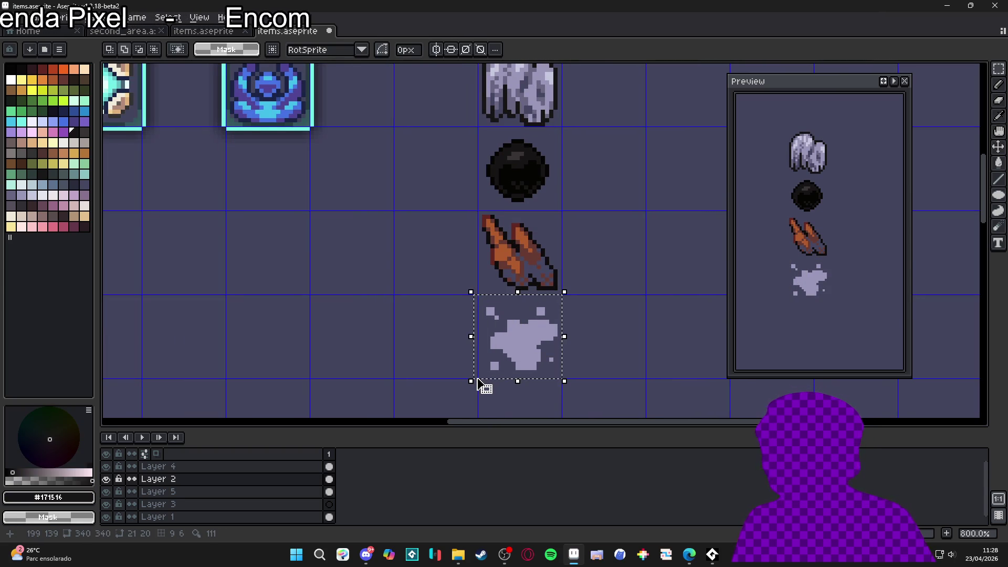
pyautogui.hotkey('shift', 'o')
pyautogui.click(326, 179)
# Step: Patch the missing outline pixels with the pencil and pick the lavender fill again
pyautogui.scroll(3, 532, 346)
pyautogui.scroll(2, 531, 346)
pyautogui.press('b')
pyautogui.click(476, 311)
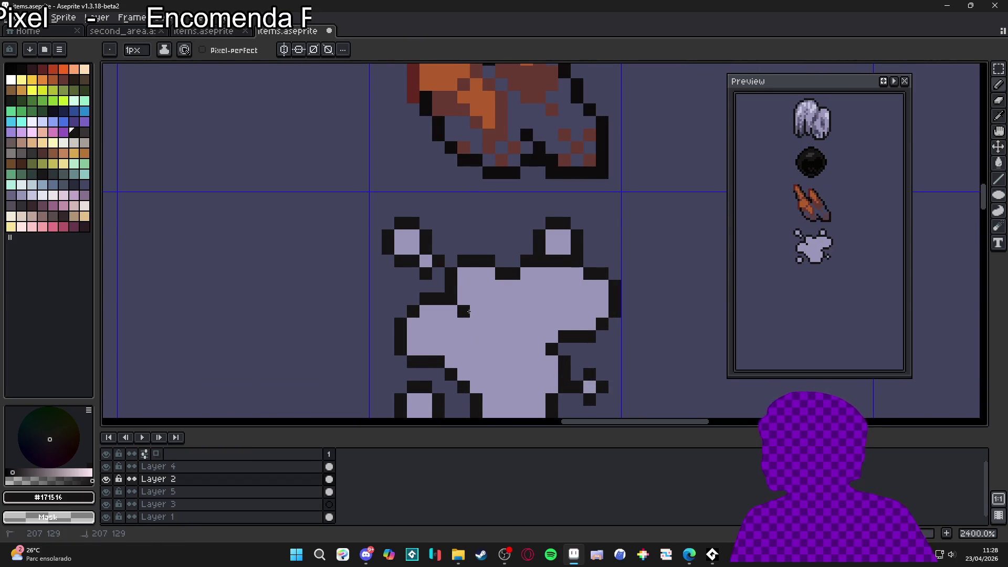
pyautogui.click(489, 299)
pyautogui.scroll(-2, 500, 291)
pyautogui.click(530, 324)
pyautogui.scroll(-1, 535, 318)
pyautogui.scroll(1, 537, 317)
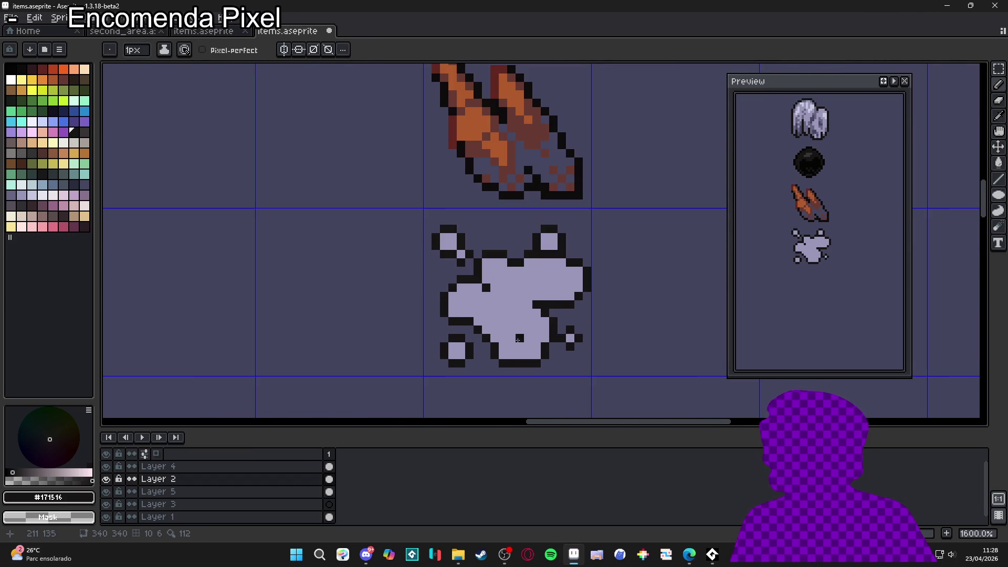
pyautogui.keyDown('alt'); pyautogui.click(512, 328); pyautogui.keyUp('alt')
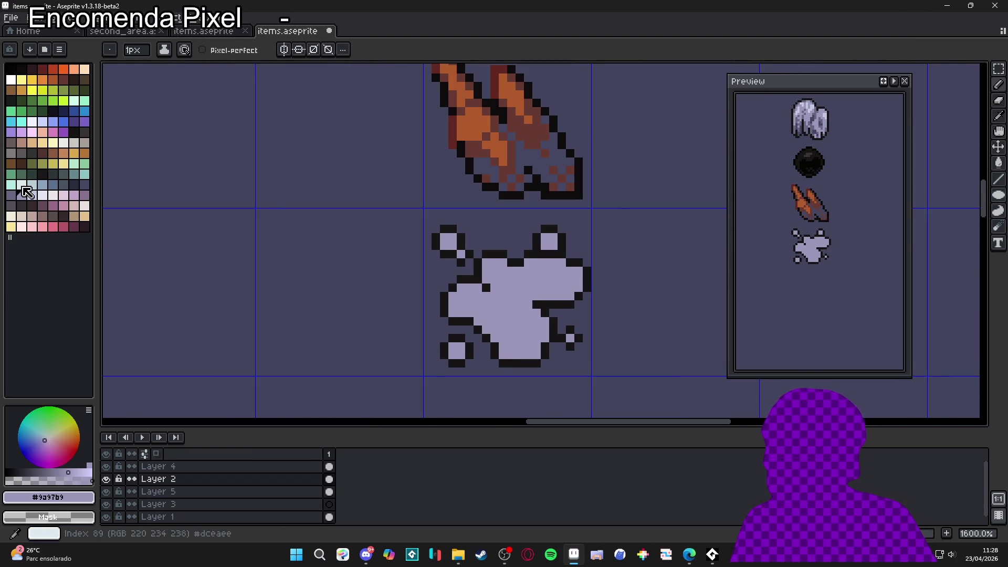
# Step: Shade the splat's bottom edge and right side with a darker lavender
pyautogui.click(11, 195)
pyautogui.press('+')
pyautogui.click(506, 350)
pyautogui.moveTo(515, 354); pyautogui.dragTo(541, 349)
pyautogui.press('-')
pyautogui.click(540, 337)
pyautogui.click(544, 327)
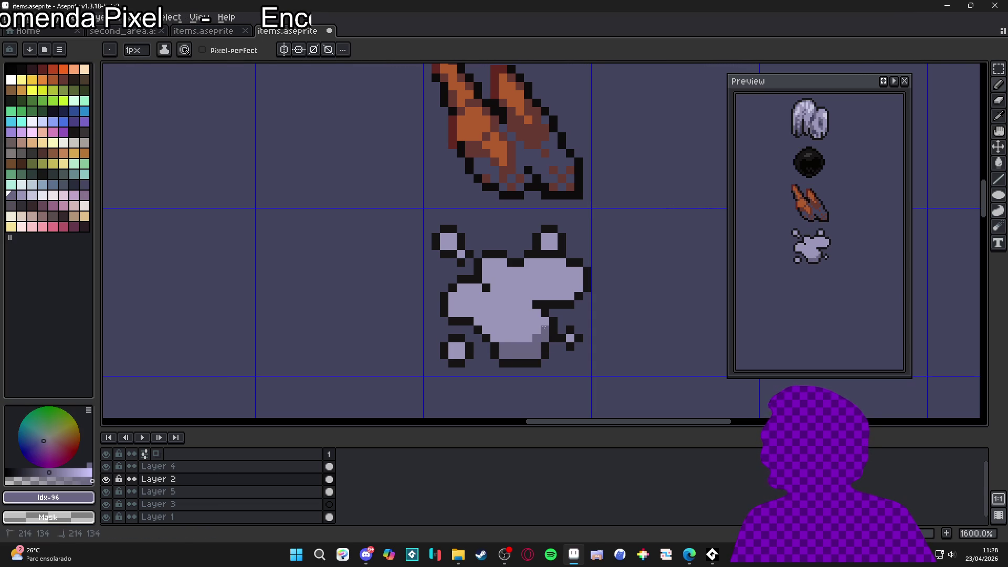
pyautogui.click(537, 314)
pyautogui.click(528, 305)
pyautogui.click(520, 304)
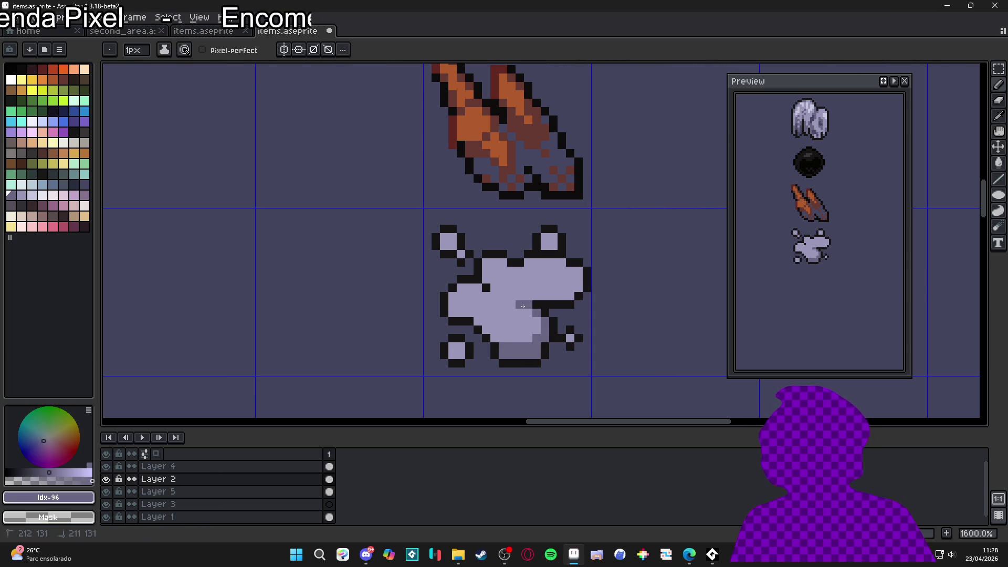
pyautogui.click(476, 311)
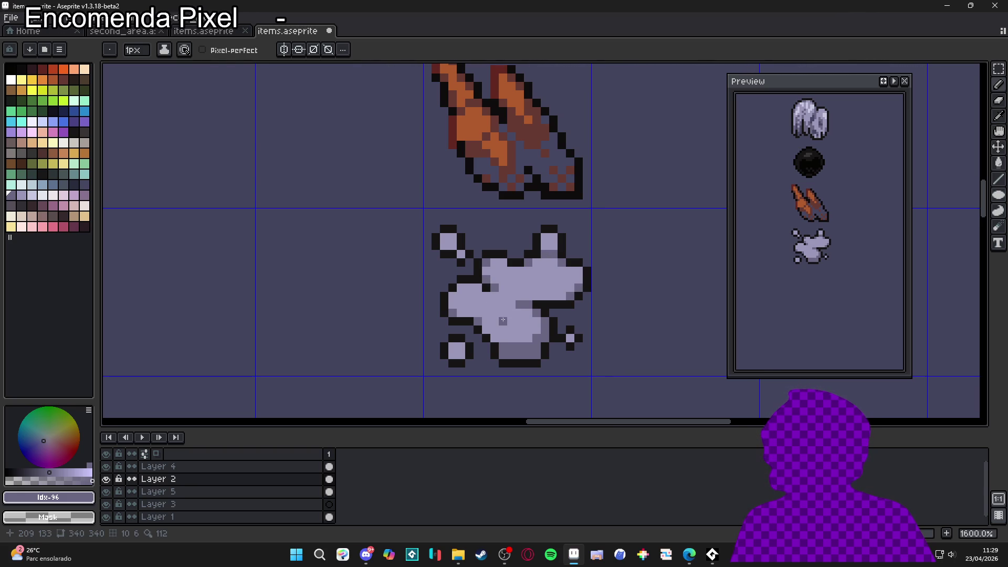
# Step: Add lighter lavender highlights on the splat's upper right, left side and lower body
pyautogui.scroll(-4, 502, 288)
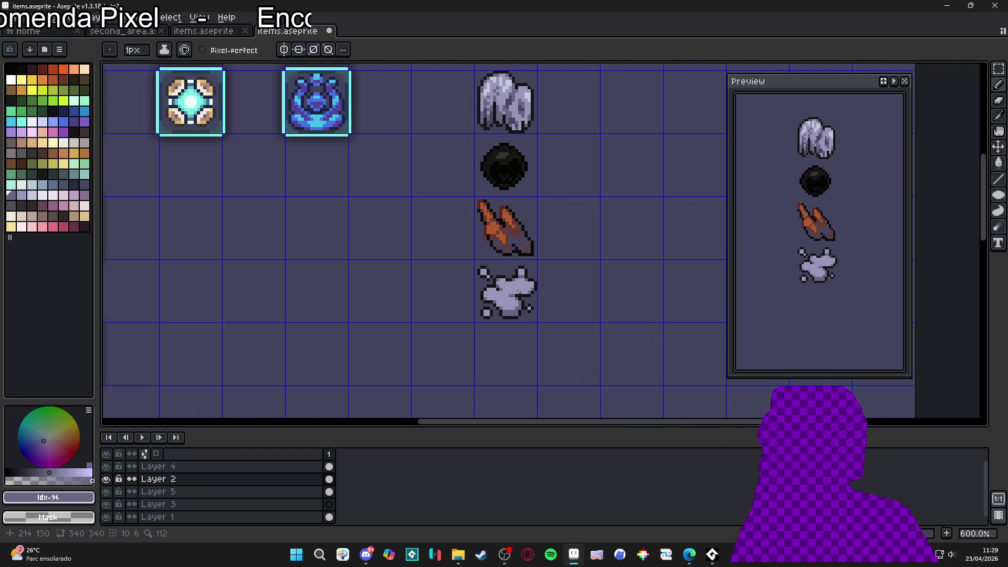
pyautogui.scroll(2, 518, 290)
pyautogui.press('alt')
pyautogui.keyDown('alt'); pyautogui.click(524, 281); pyautogui.keyUp('alt')
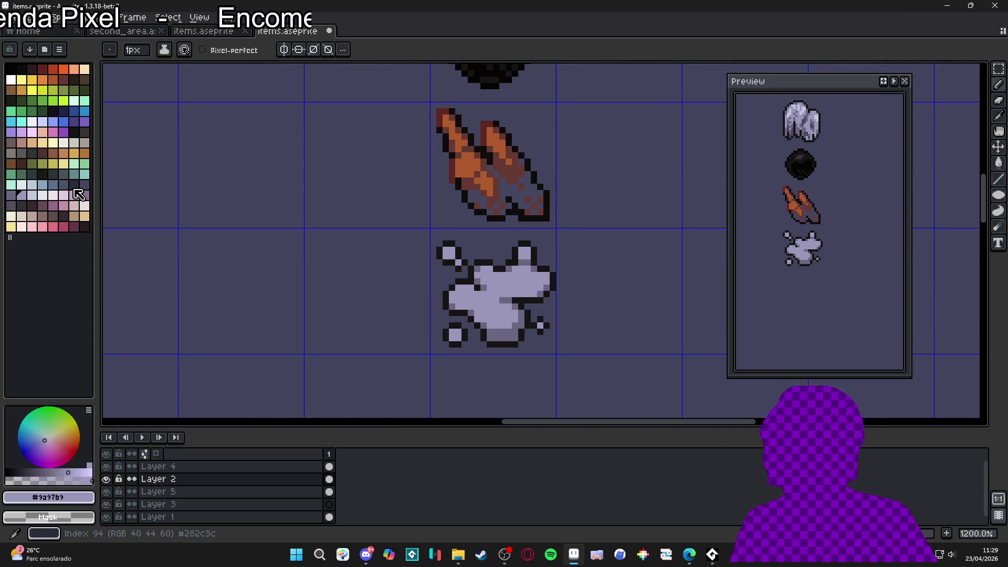
pyautogui.scroll(1, 534, 282)
pyautogui.moveTo(534, 282); pyautogui.dragTo(545, 277)
pyautogui.click(508, 288)
pyautogui.moveTo(461, 311); pyautogui.dragTo(449, 299)
pyautogui.click(443, 301)
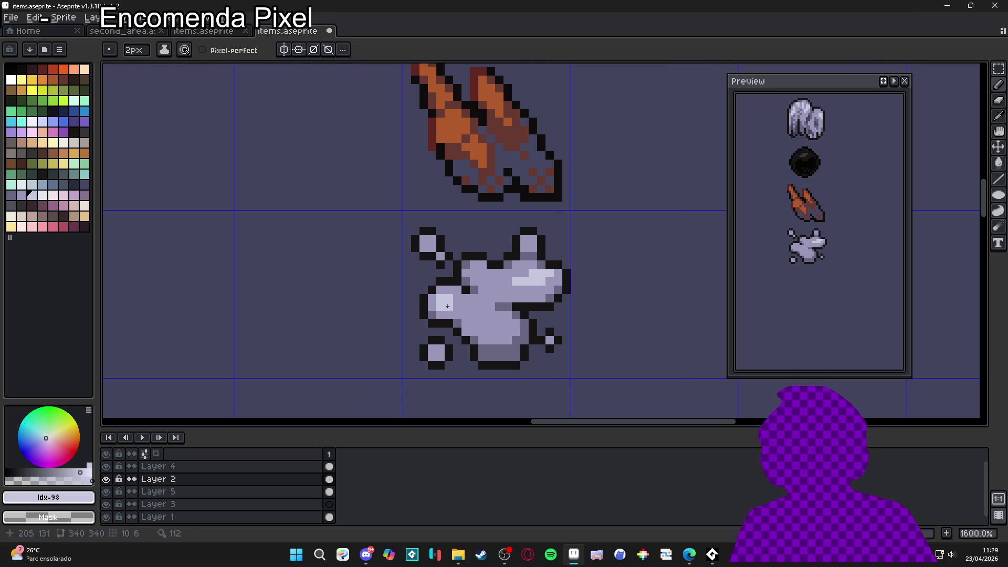
pyautogui.click(480, 318)
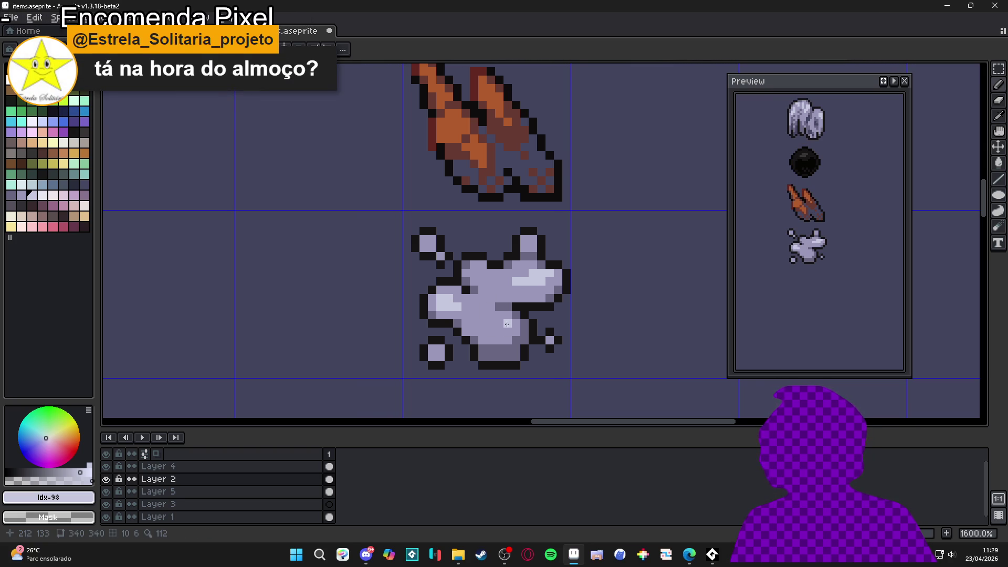
pyautogui.click(490, 319)
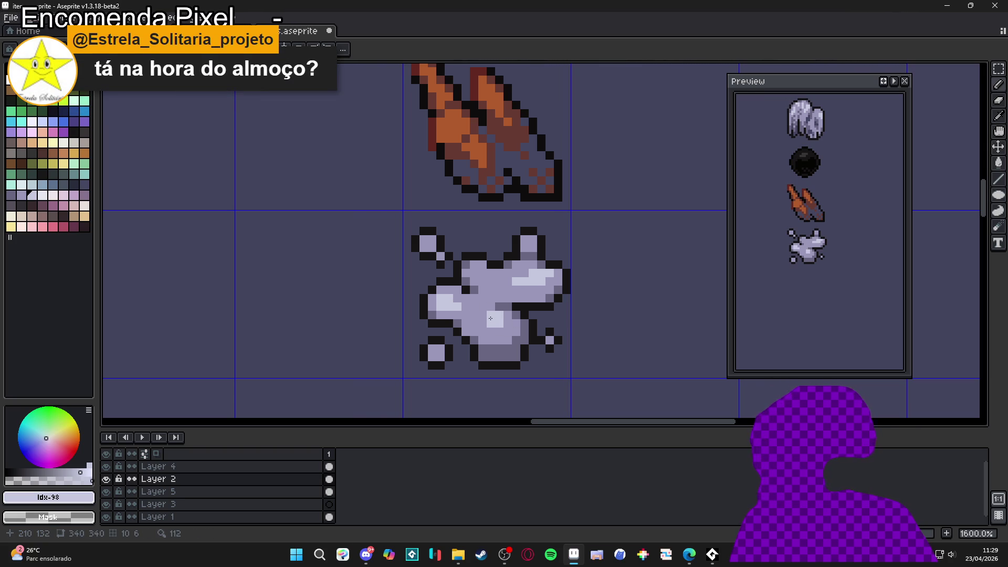
pyautogui.click(482, 323)
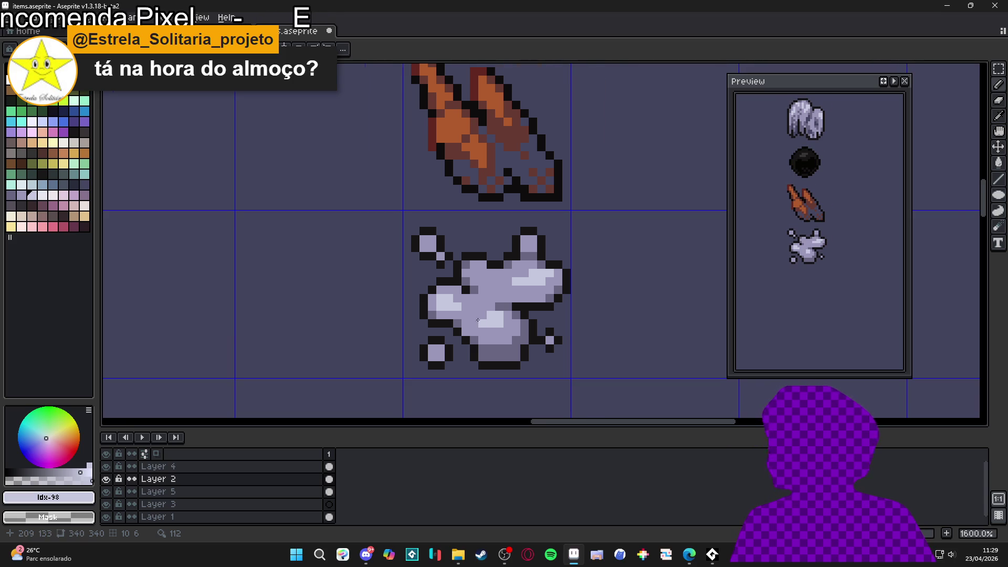
pyautogui.scroll(2, 483, 322)
pyautogui.moveTo(521, 324); pyautogui.dragTo(520, 313)
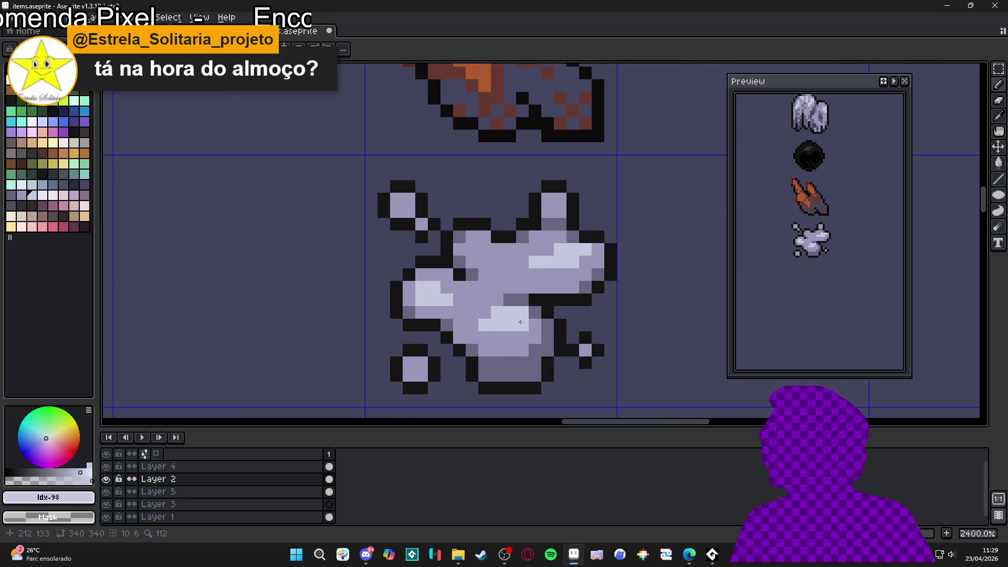
# Step: Lighten the top of the splat near the ears and tweak the upper-right outline in black
pyautogui.rightClick(496, 239)
pyautogui.click(472, 249)
pyautogui.click(472, 236)
pyautogui.click(484, 236)
pyautogui.click(496, 249)
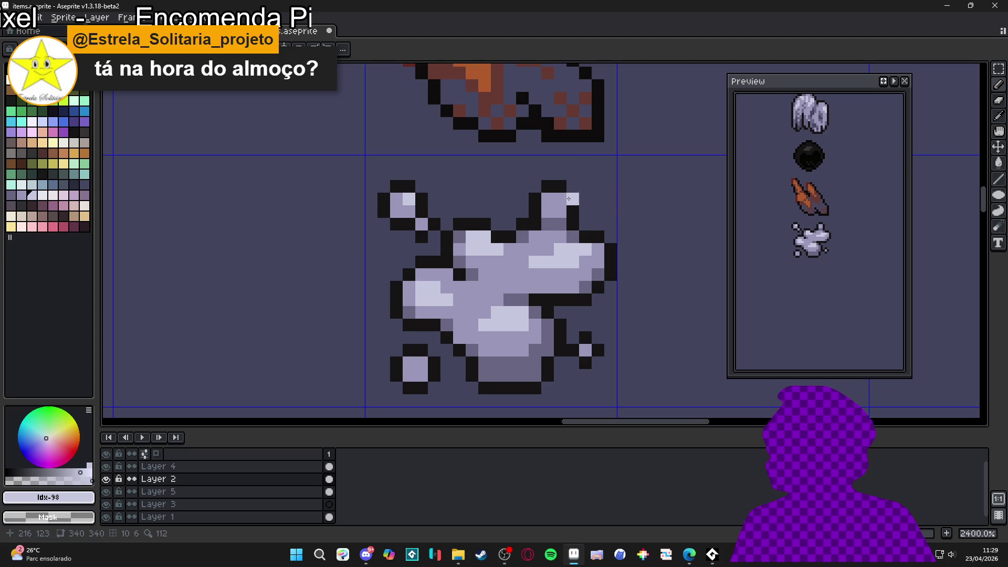
pyautogui.keyDown('alt'); pyautogui.click(569, 186); pyautogui.keyUp('alt')
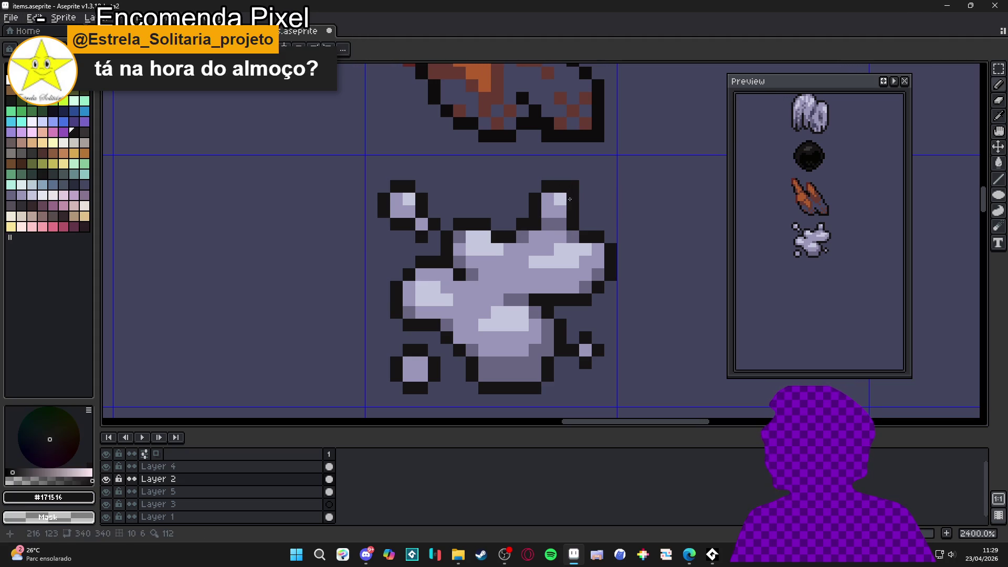
pyautogui.keyDown('alt'); pyautogui.click(560, 199); pyautogui.keyUp('alt')
pyautogui.keyDown('alt'); pyautogui.click(548, 226); pyautogui.keyUp('alt')
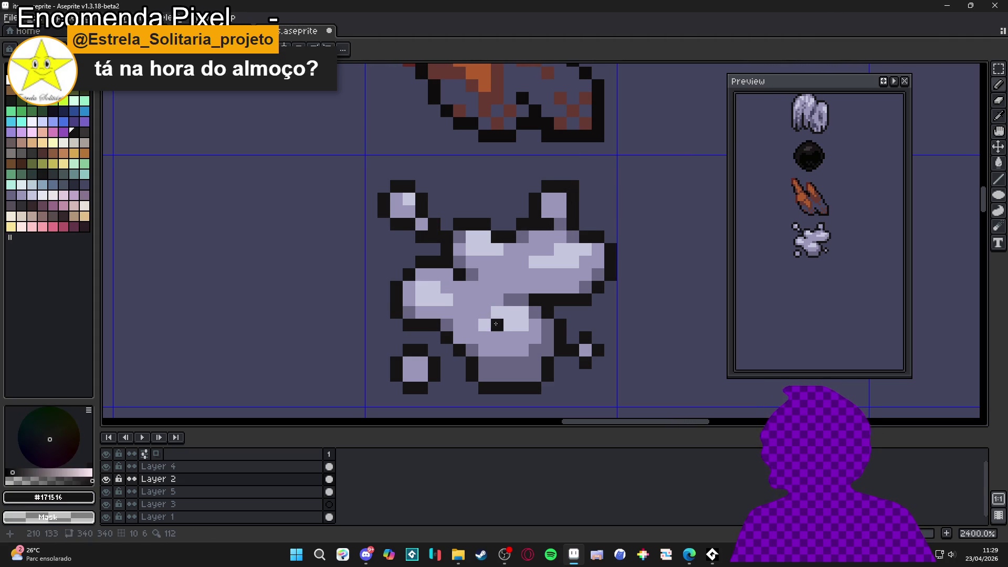
# Step: Sample the splat's tones and darken several shading pixels on its body
pyautogui.keyDown('alt'); pyautogui.click(509, 326); pyautogui.keyUp('alt')
pyautogui.keyDown('alt'); pyautogui.click(521, 326); pyautogui.keyUp('alt')
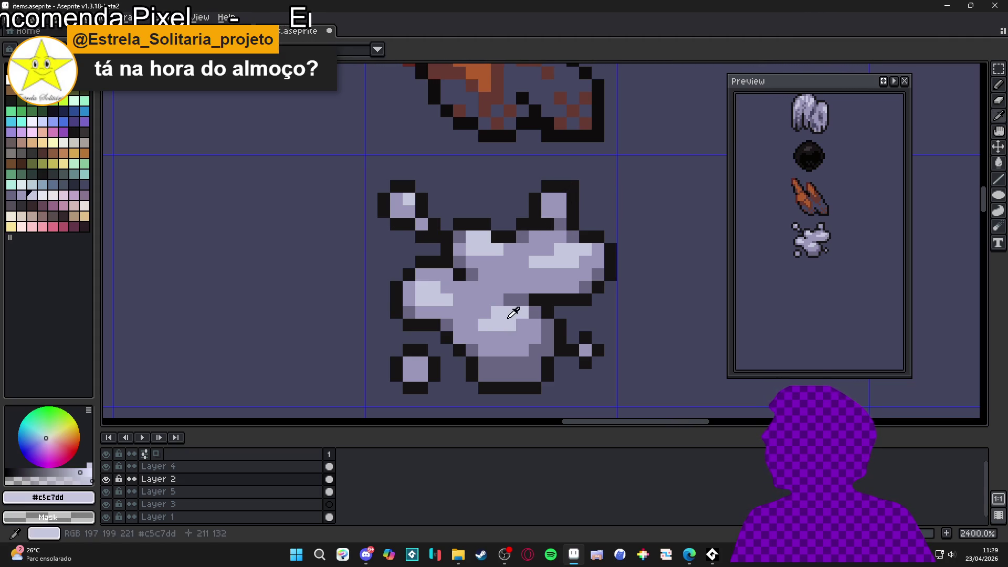
pyautogui.keyDown('alt'); pyautogui.click(515, 357); pyautogui.keyUp('alt')
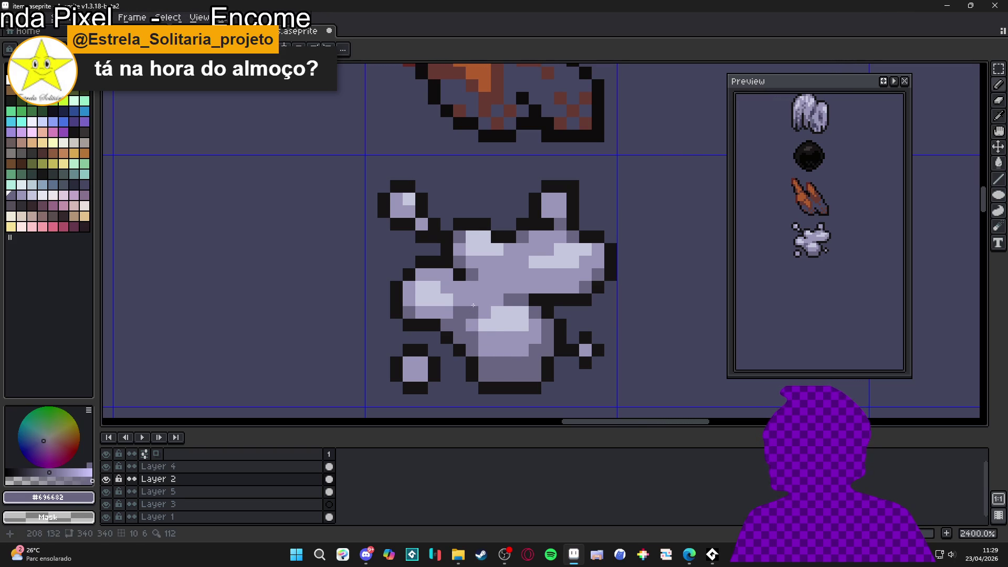
pyautogui.hotkey('ctrl', 'z')
pyautogui.click(484, 350)
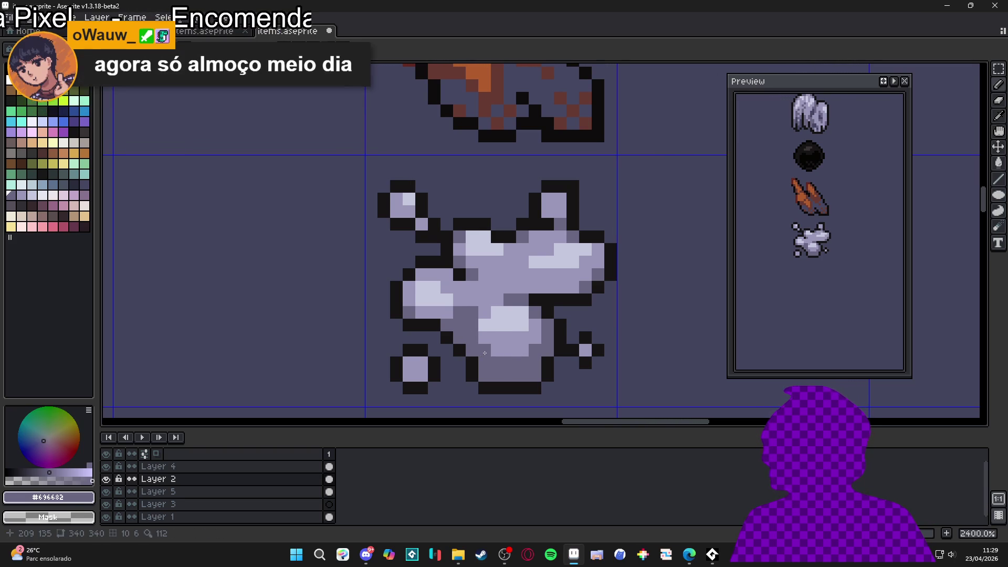
pyautogui.click(472, 299)
pyautogui.click(482, 298)
pyautogui.click(485, 325)
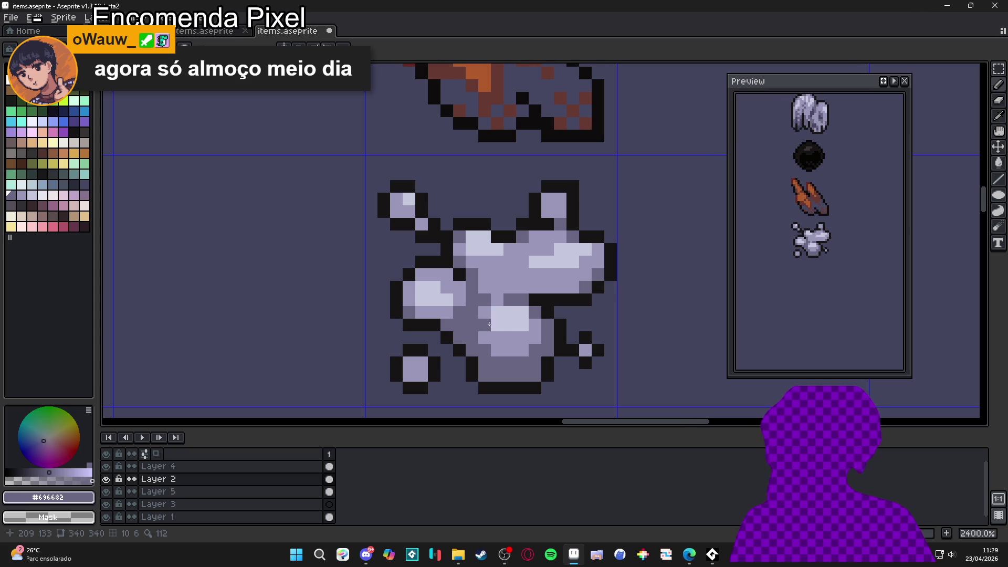
# Step: Touch up the splat's lower shading pixels with lighter and mid grey
pyautogui.keyDown('alt'); pyautogui.click(506, 337); pyautogui.keyUp('alt')
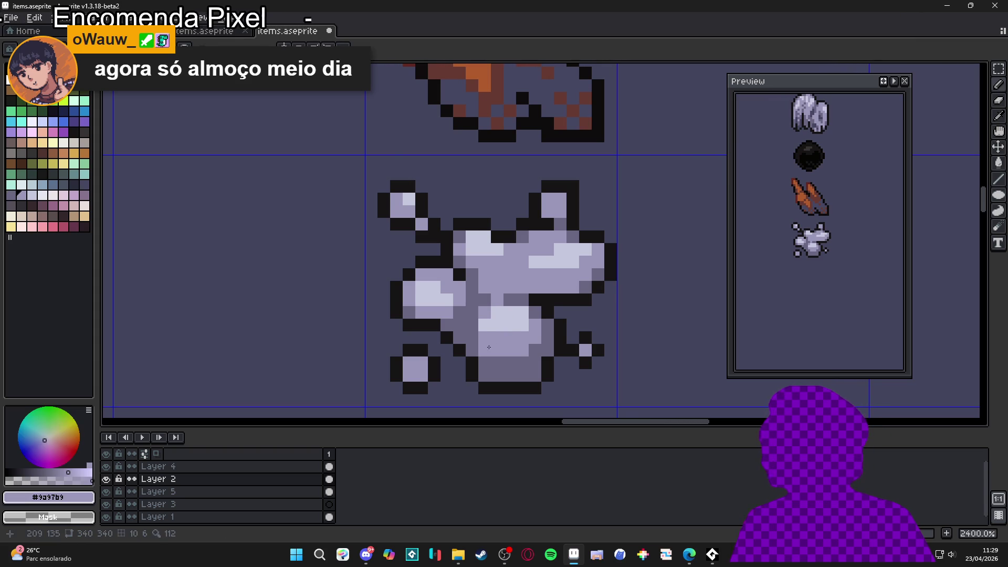
pyautogui.keyDown('alt'); pyautogui.click(465, 327); pyautogui.keyUp('alt')
pyautogui.click(471, 338)
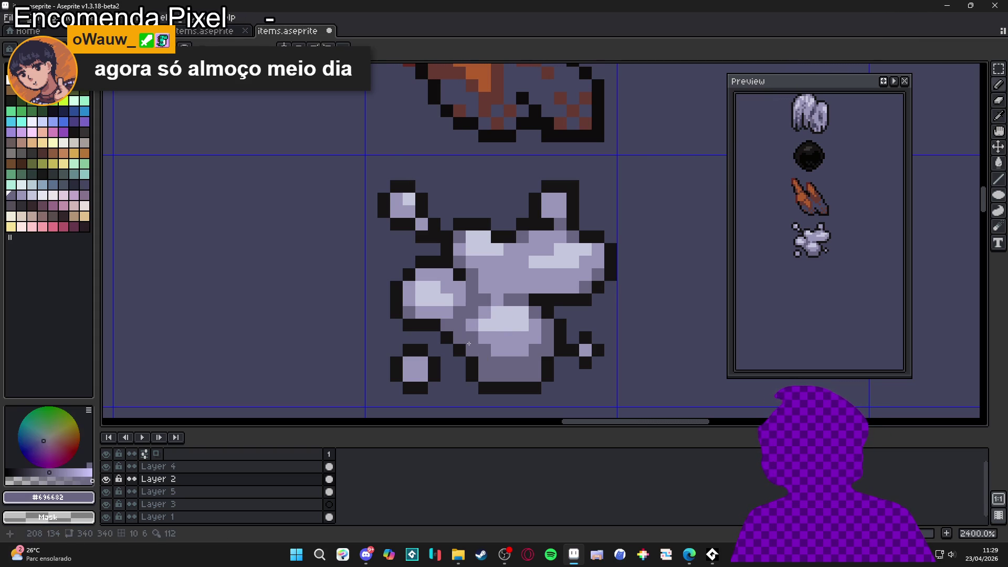
pyautogui.keyDown('alt'); pyautogui.click(500, 342); pyautogui.keyUp('alt')
pyautogui.click(533, 350)
pyautogui.keyDown('alt'); pyautogui.click(534, 362); pyautogui.keyUp('alt')
pyautogui.click(534, 350)
pyautogui.click(496, 276)
pyautogui.hotkey('ctrl', 'z')
# Step: Repaint a row of splat pixels lighter grey and add highlight pixels
pyautogui.scroll(-1, 515, 309)
pyautogui.scroll(1, 517, 313)
pyautogui.scroll(-2, 520, 318)
pyautogui.scroll(1, 522, 324)
pyautogui.keyDown('alt'); pyautogui.click(522, 324); pyautogui.keyUp('alt')
pyautogui.moveTo(499, 330); pyautogui.dragTo(522, 333)
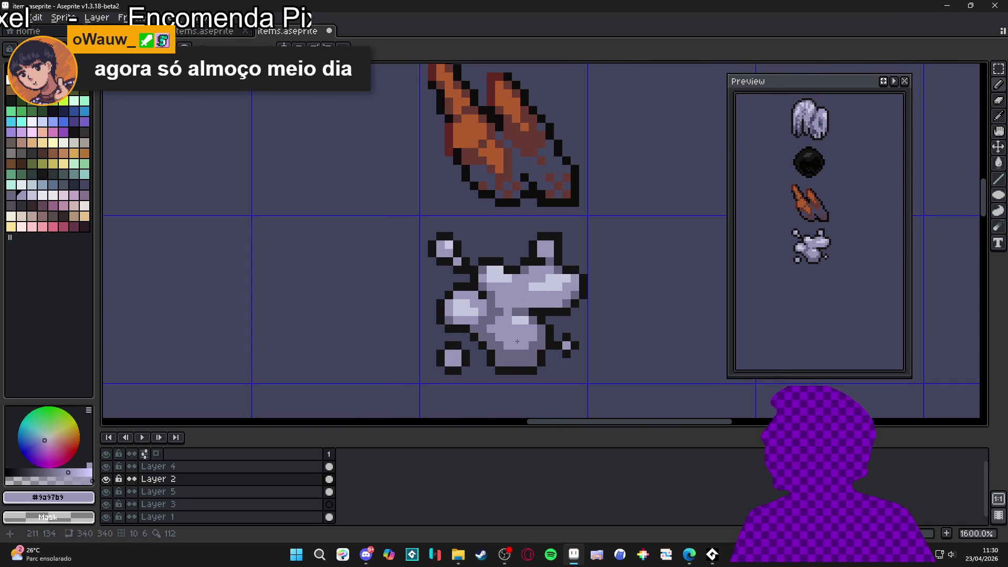
pyautogui.keyDown('alt'); pyautogui.click(522, 319); pyautogui.keyUp('alt')
pyautogui.click(525, 329)
pyautogui.click(517, 330)
pyautogui.click(512, 343)
pyautogui.scroll(2, 517, 328)
pyautogui.scroll(-2, 510, 332)
pyautogui.scroll(2, 505, 335)
pyautogui.scroll(-3, 494, 340)
pyautogui.scroll(-3, 494, 340)
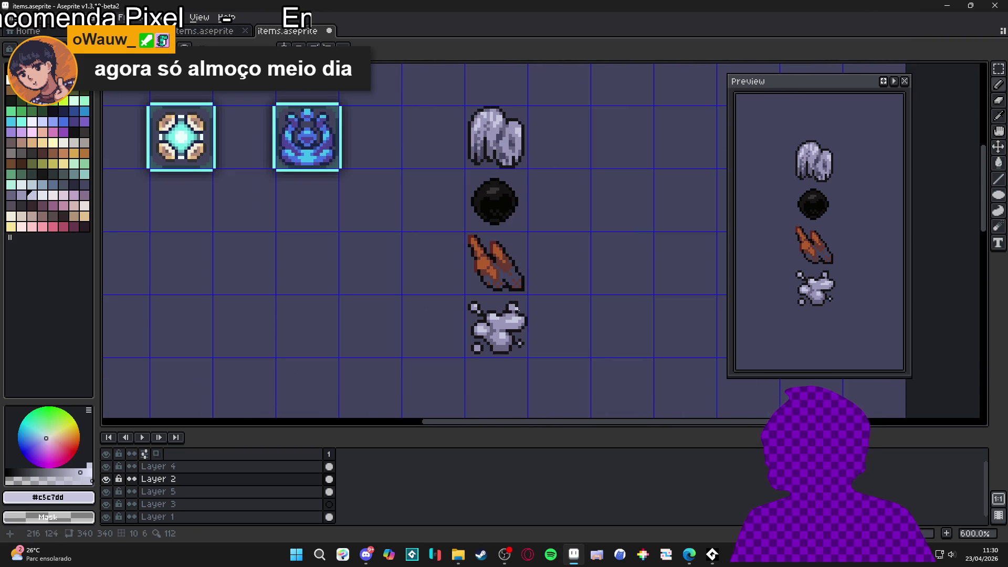
pyautogui.scroll(3, 517, 309)
pyautogui.scroll(1, 488, 340)
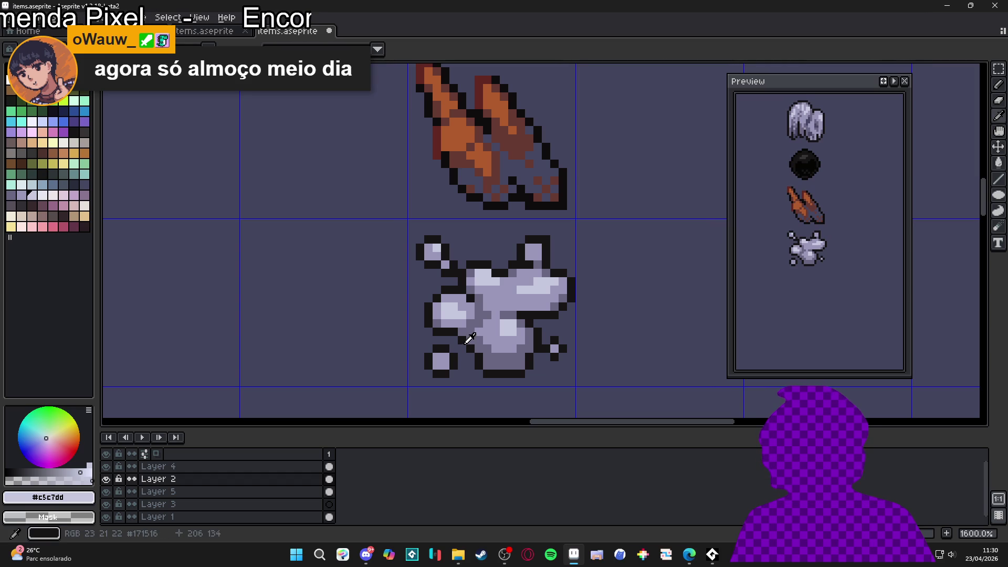
# Step: Turn several grey splat pixels into dark outline and repaint one light pixel mid grey
pyautogui.keyDown('alt'); pyautogui.click(470, 337); pyautogui.keyUp('alt')
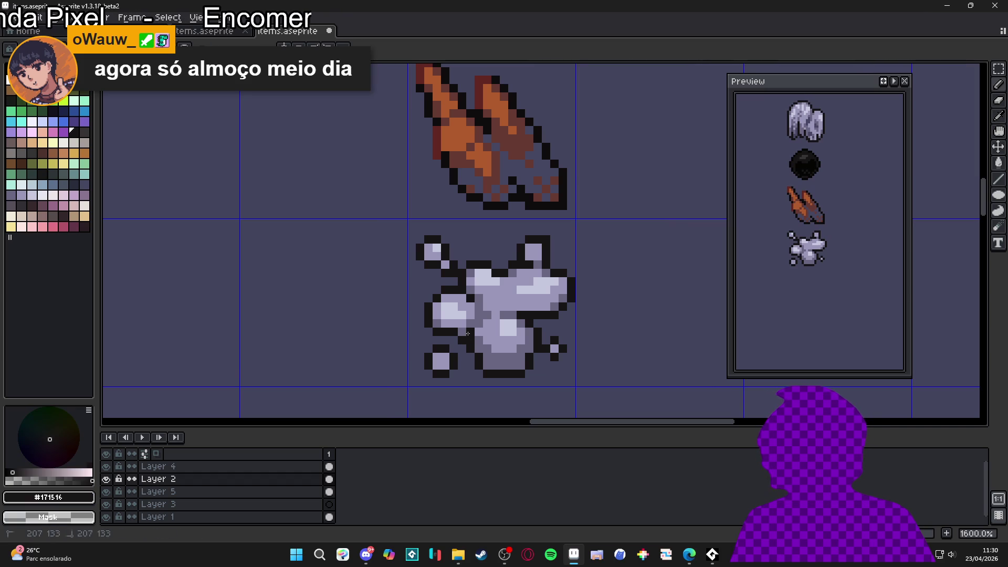
pyautogui.scroll(2, 470, 330)
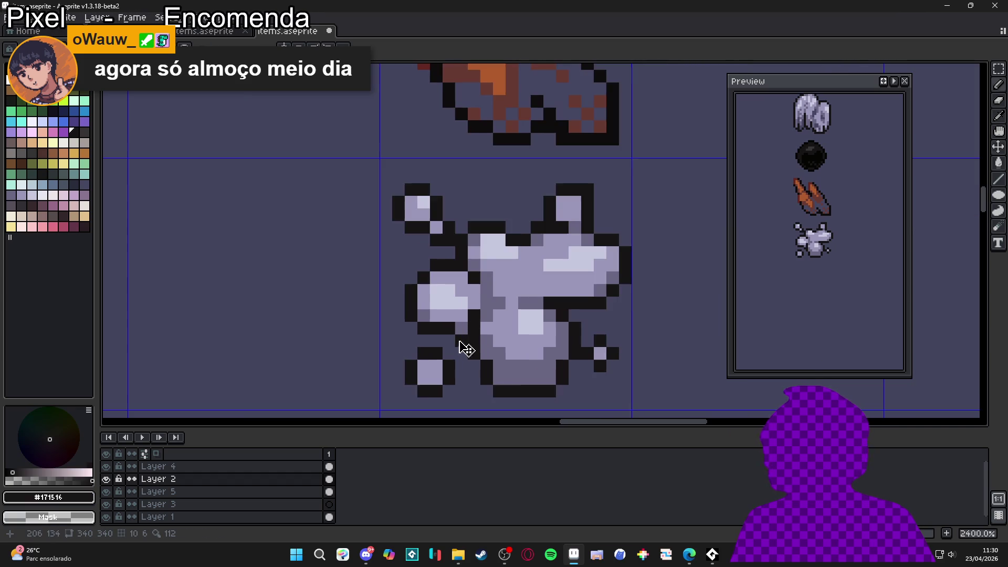
pyautogui.click(462, 329)
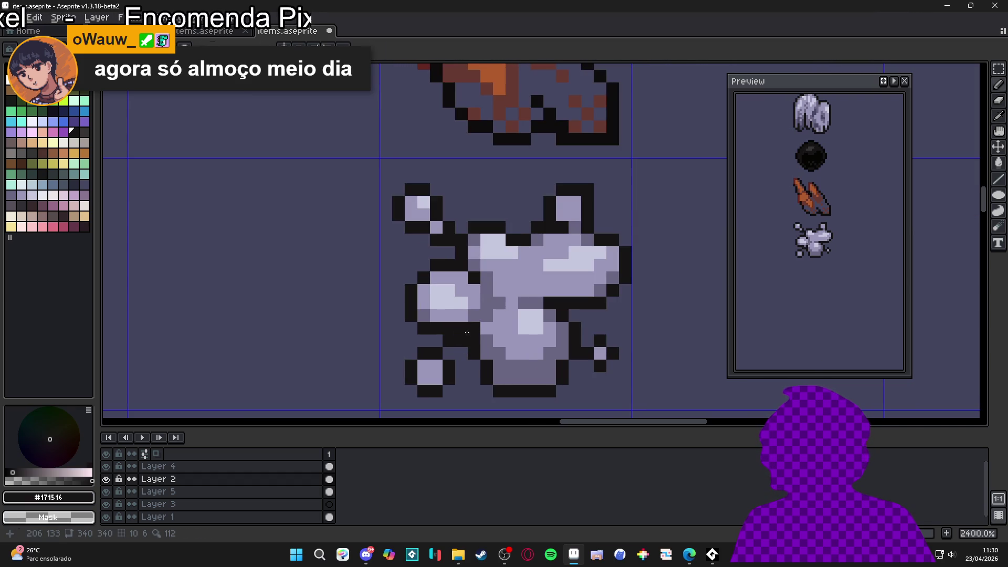
pyautogui.click(487, 316)
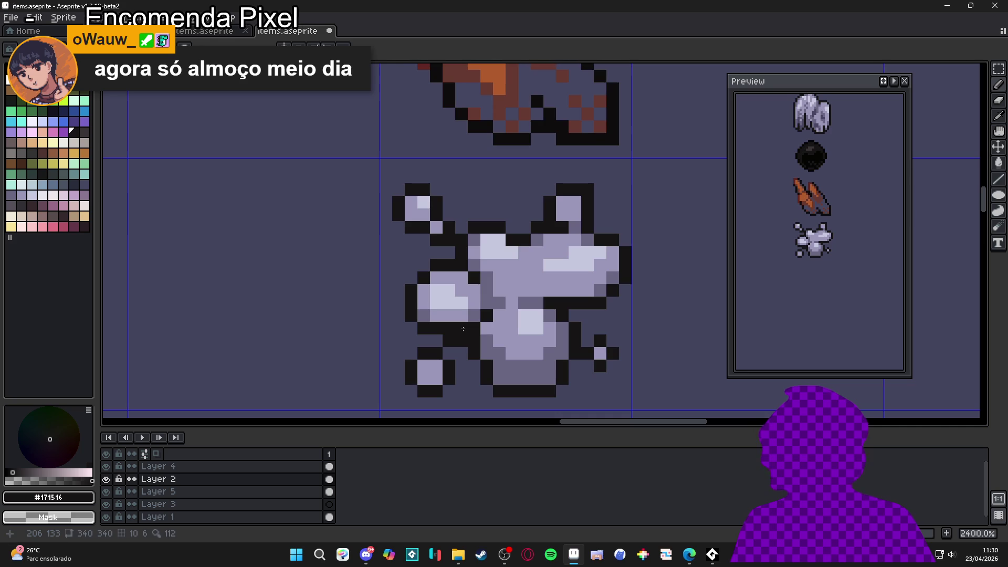
pyautogui.scroll(-2, 464, 329)
pyautogui.scroll(2, 486, 340)
pyautogui.click(500, 274)
pyautogui.click(502, 284)
pyautogui.scroll(-5, 508, 332)
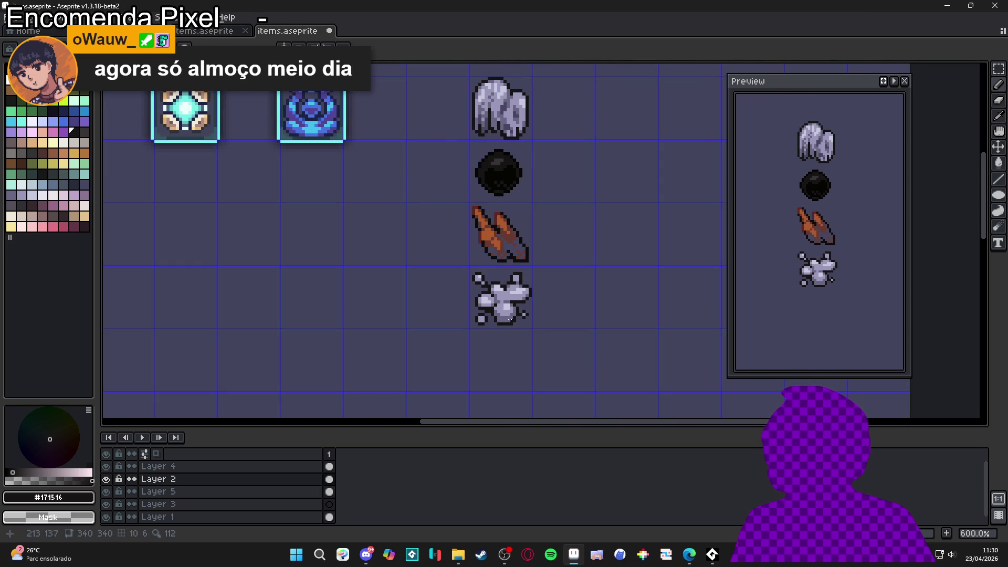
pyautogui.scroll(4, 490, 319)
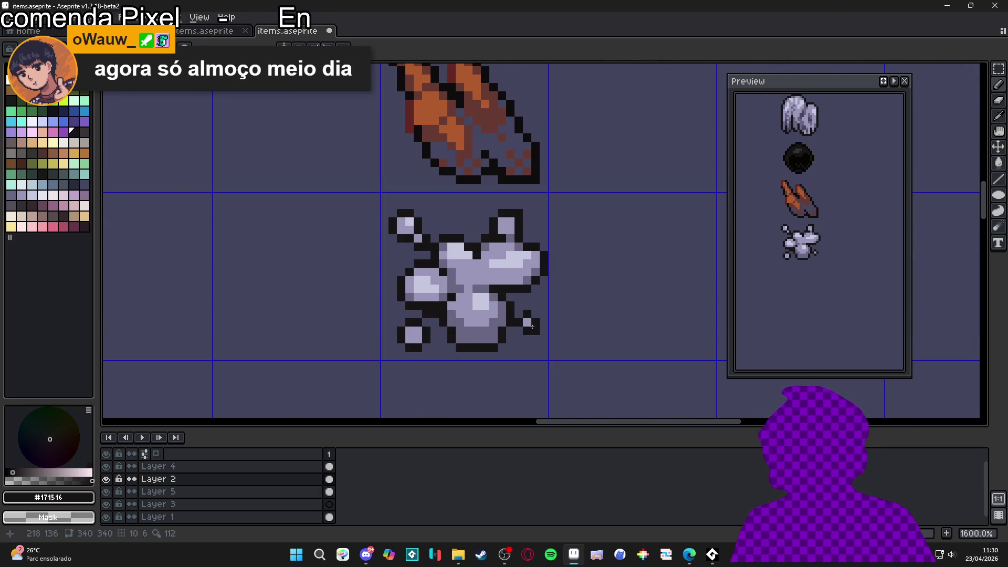
pyautogui.keyDown('alt'); pyautogui.click(540, 293); pyautogui.keyUp('alt')
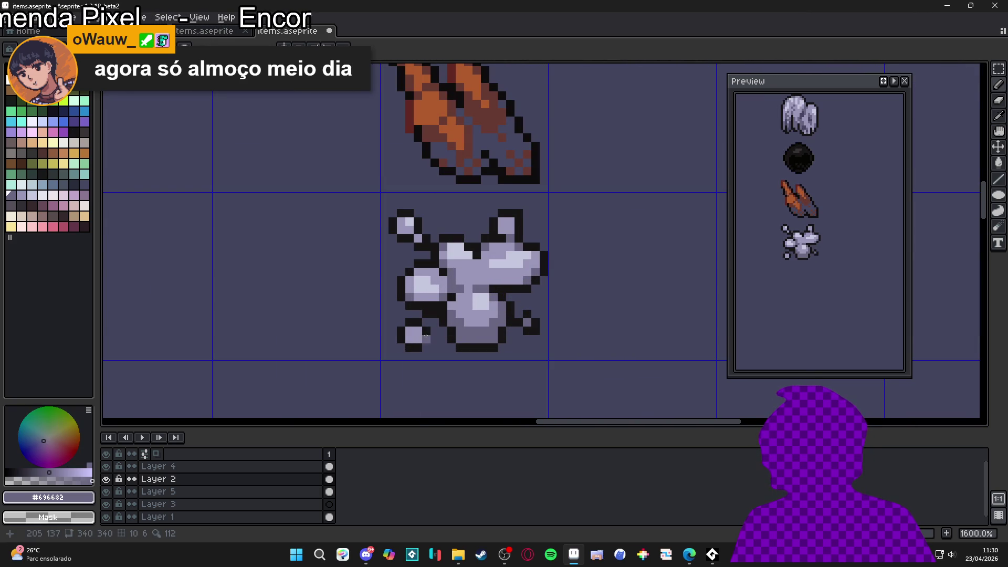
pyautogui.click(416, 335)
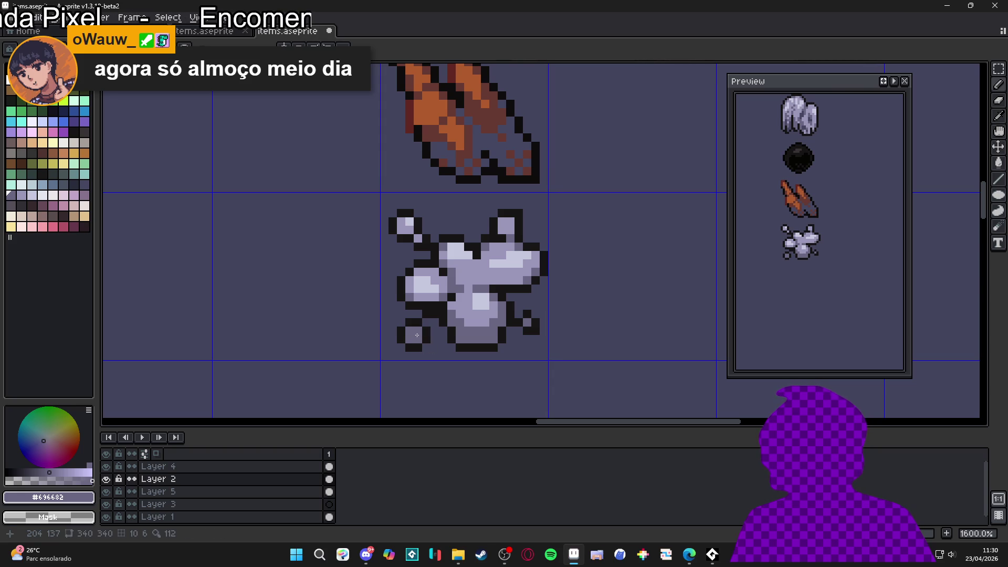
# Step: Pan over the item tiles and set up a near-white 2px brush
pyautogui.scroll(-4, 471, 317)
pyautogui.scroll(-1, 471, 318)
pyautogui.moveTo(460, 338); pyautogui.dragTo(461, 311)
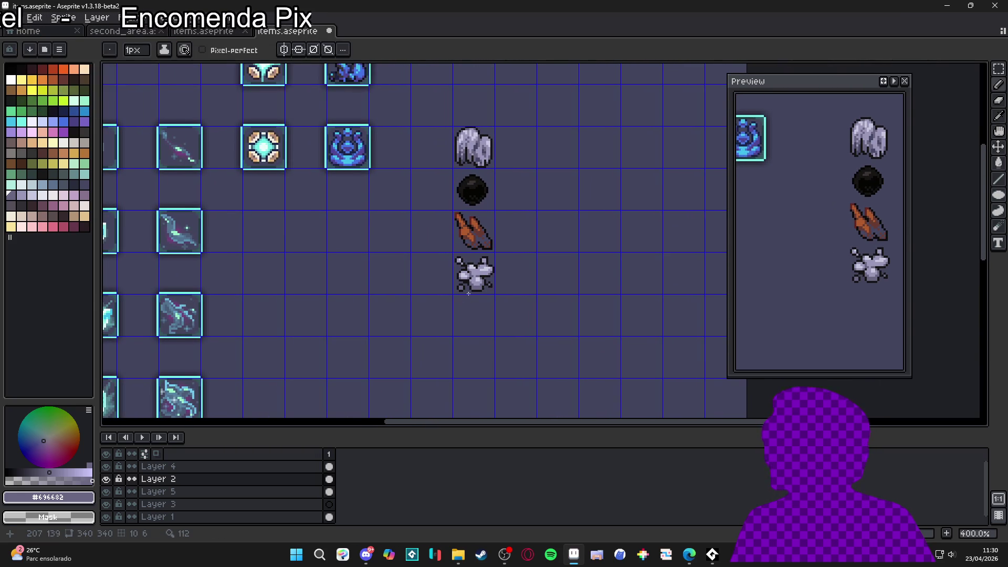
pyautogui.scroll(5, 474, 261)
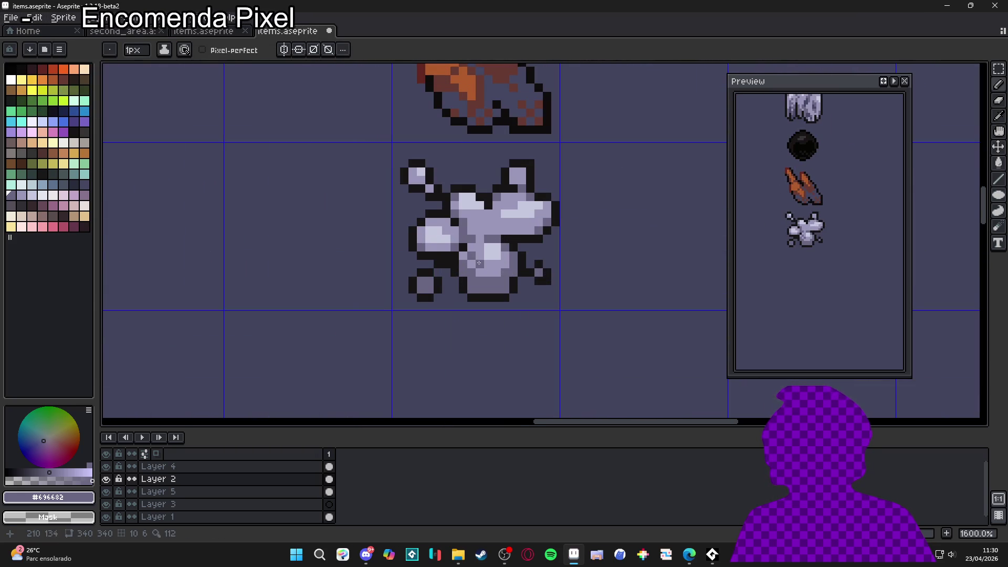
pyautogui.scroll(-4, 474, 261)
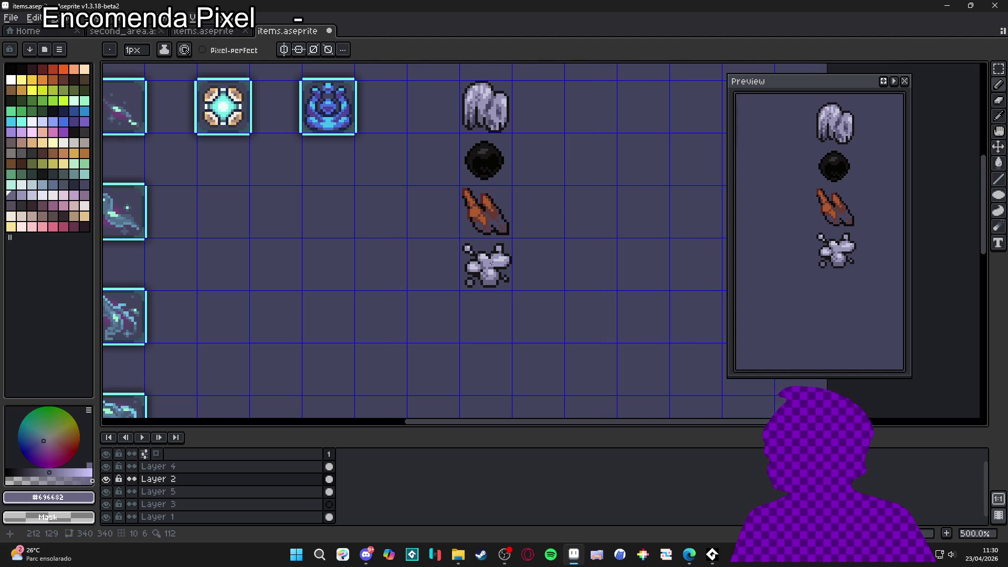
pyautogui.scroll(5, 492, 262)
pyautogui.keyDown('alt'); pyautogui.click(481, 254); pyautogui.keyUp('alt')
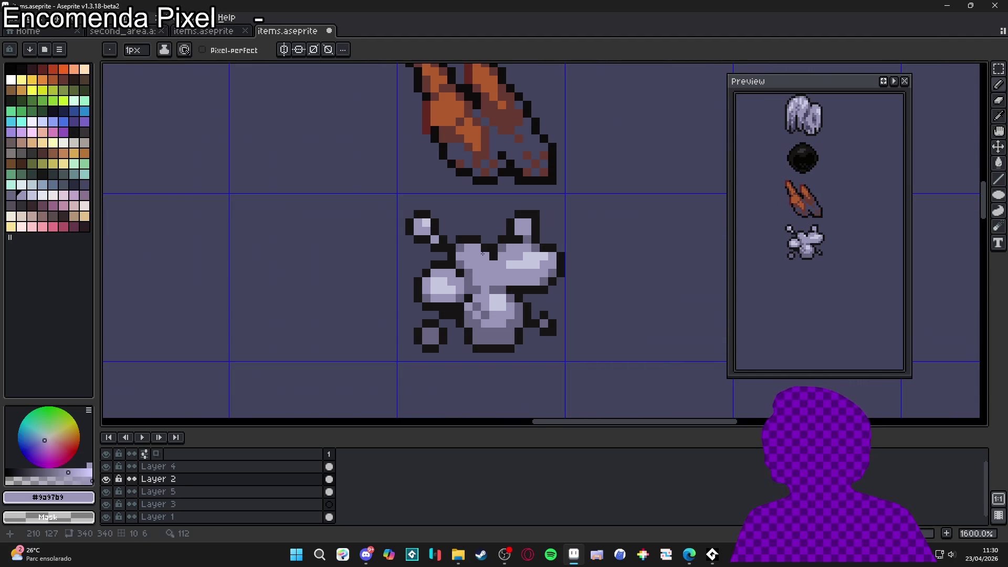
pyautogui.click(42, 194)
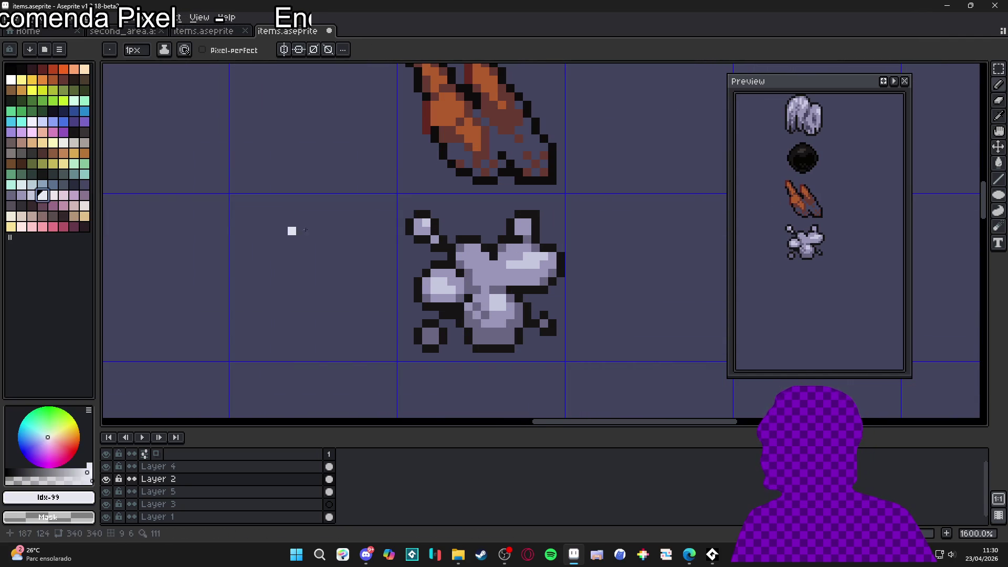
pyautogui.press('+')
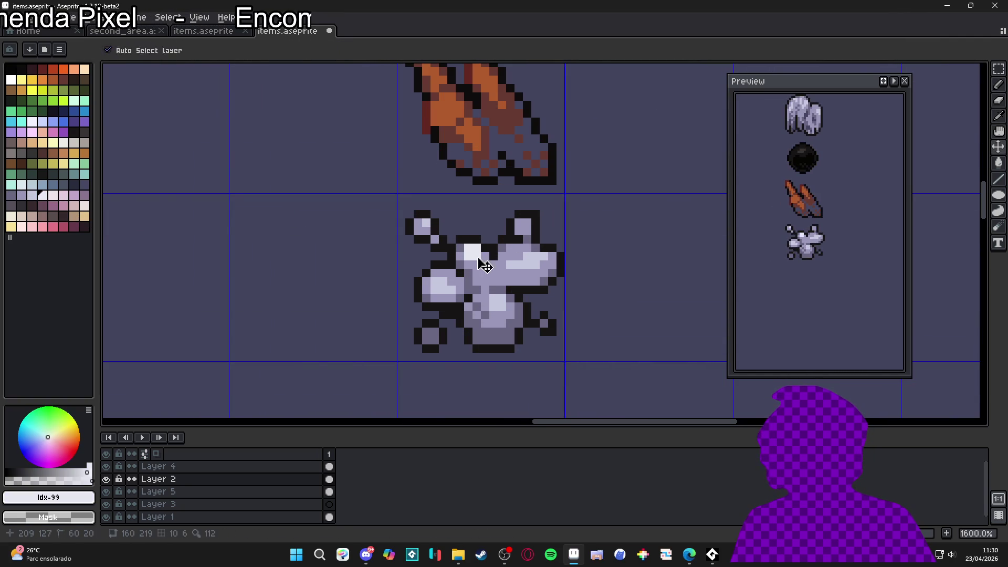
pyautogui.scroll(-4, 484, 266)
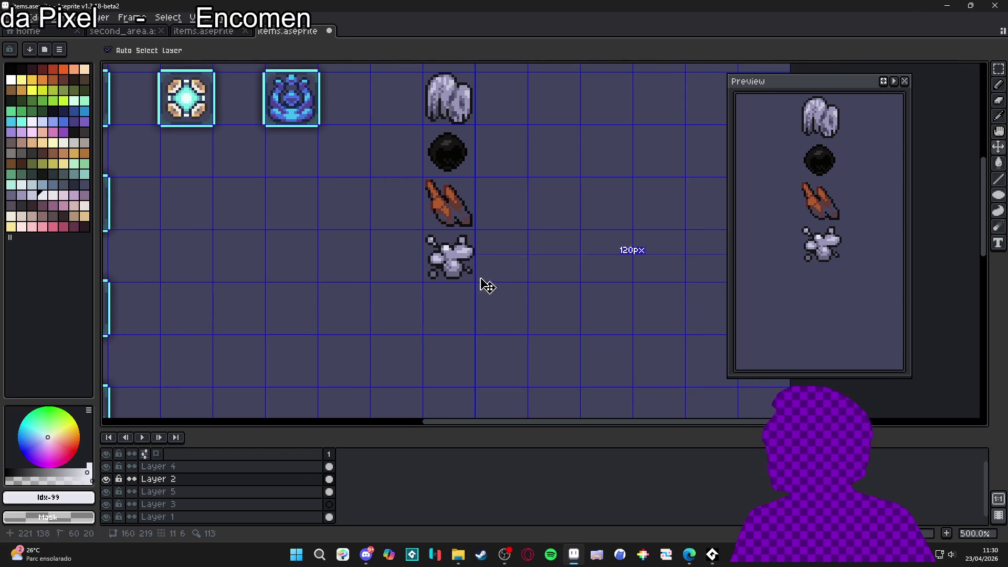
pyautogui.scroll(-1, 473, 310)
# Step: Save items.aseprite with Ctrl+S, saving again after reviewing the sheet
pyautogui.hotkey('ctrl', 's')
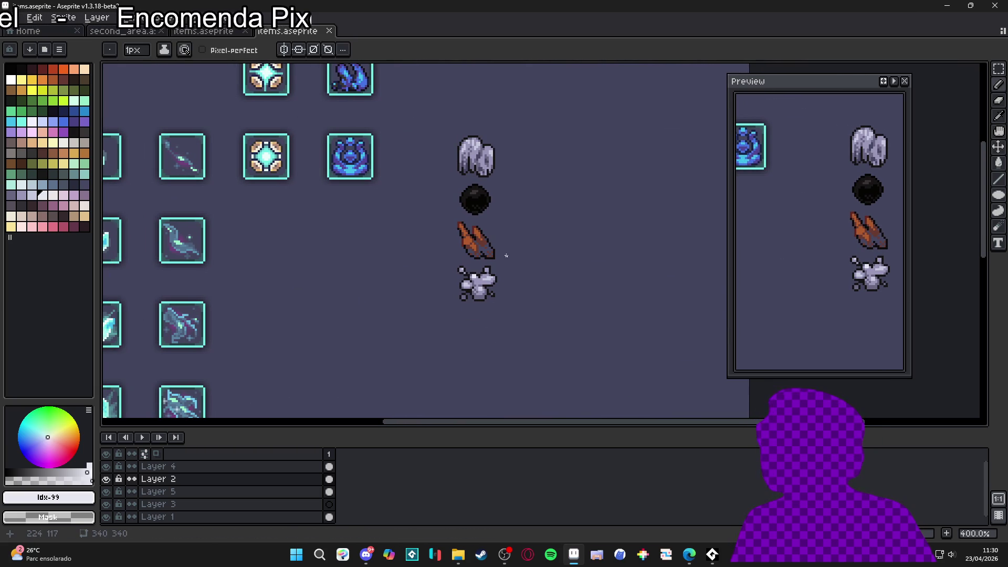
pyautogui.scroll(1, 503, 300)
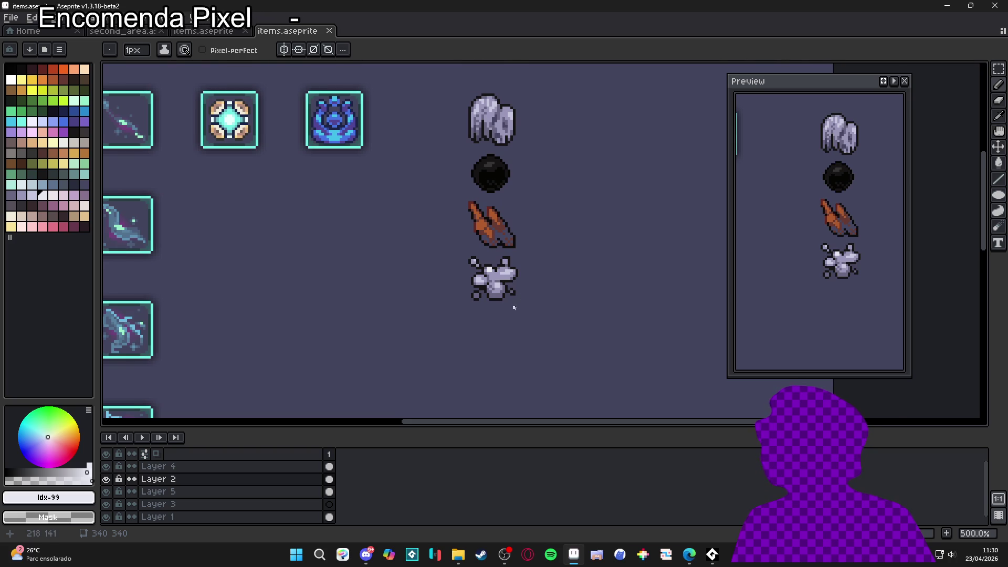
pyautogui.scroll(-1, 513, 311)
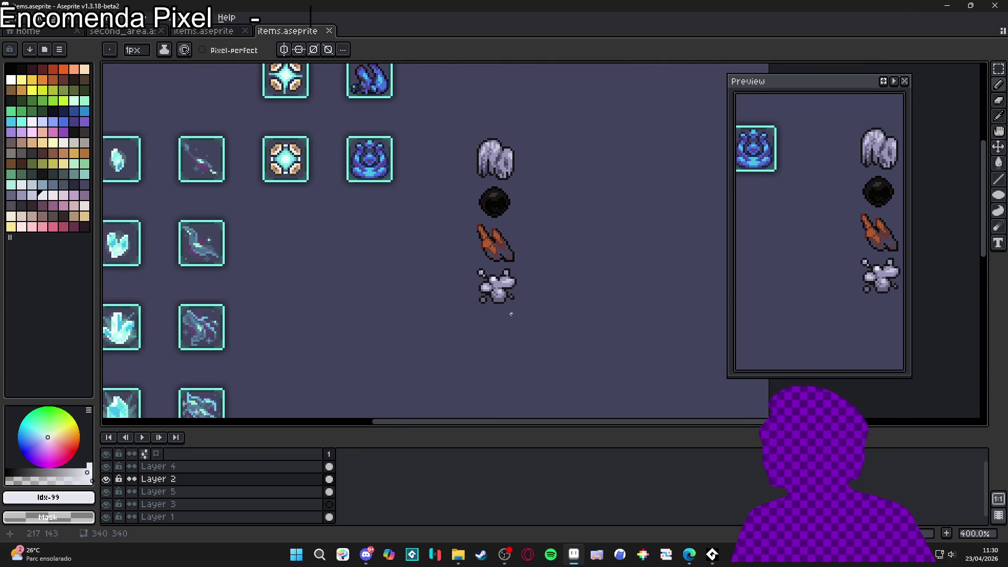
pyautogui.scroll(-1, 510, 324)
pyautogui.scroll(1, 512, 323)
pyautogui.hotkey('ctrl', 's')
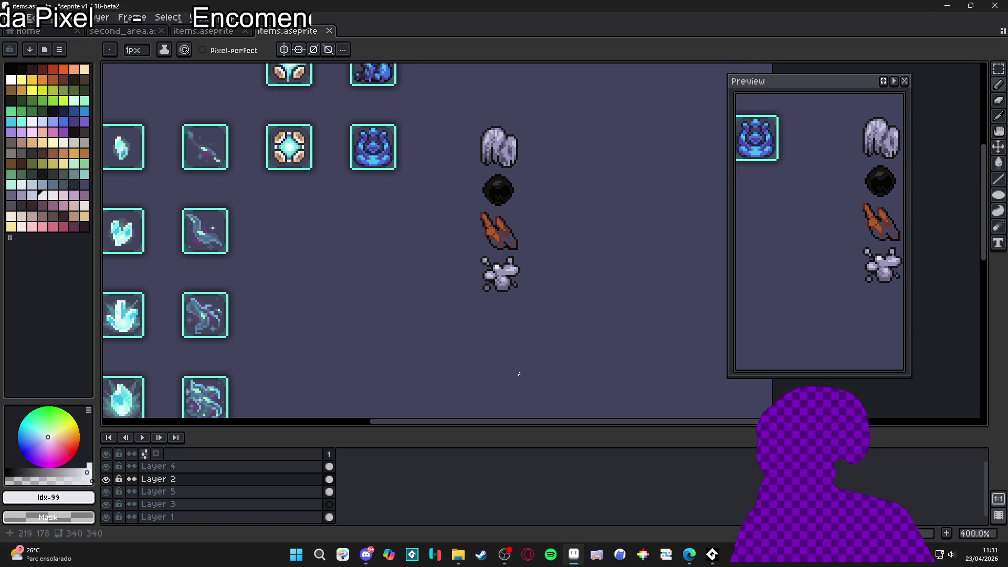
pyautogui.moveTo(697, 563)
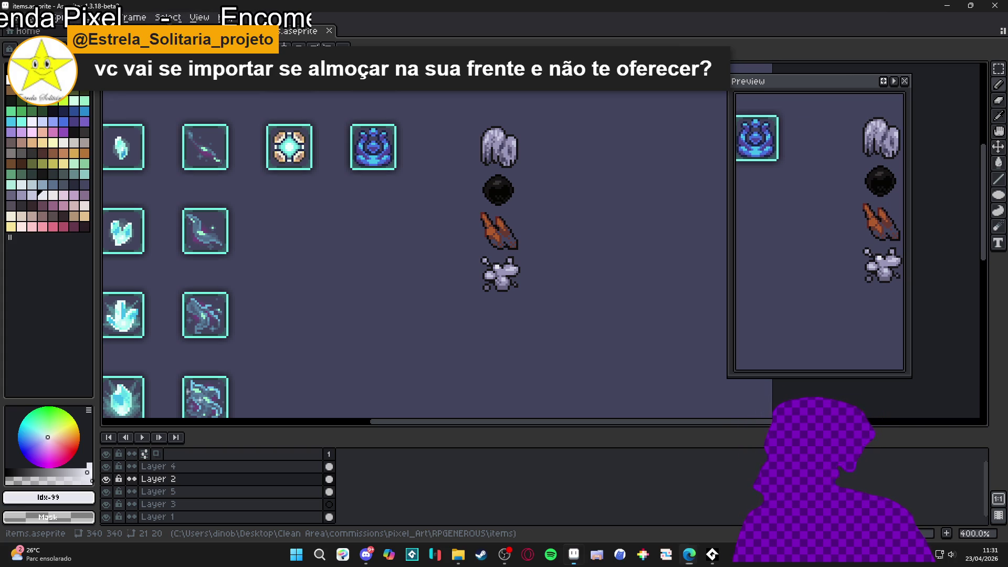
# Step: Turn the tile grid back on and sample the near-black #171516 outline colour from the splat
pyautogui.scroll(-1, 525, 220)
pyautogui.hotkey('ctrl', "'")
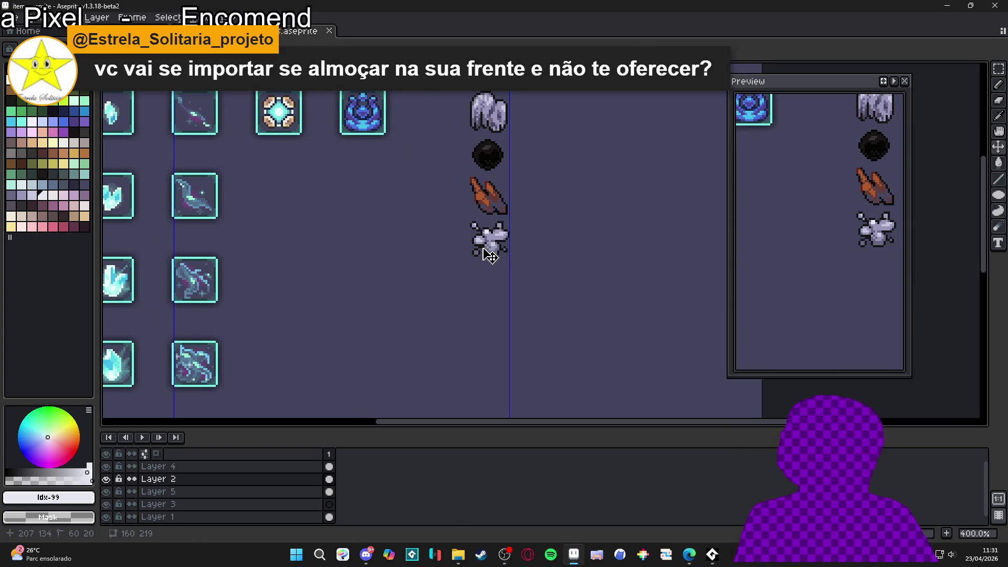
pyautogui.scroll(3, 477, 184)
pyautogui.keyDown('alt'); pyautogui.click(473, 210); pyautogui.keyUp('alt')
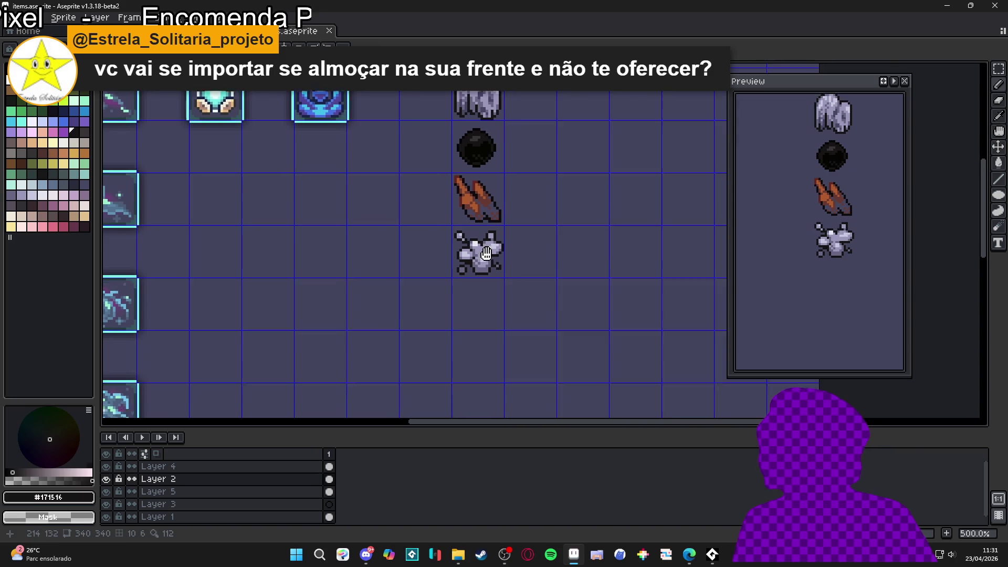
# Step: Draw a solid near-black #171516 fringe-shaped silhouette in the empty cell beneath the splat
pyautogui.scroll(2, 470, 289)
pyautogui.moveTo(459, 294)
pyautogui.mouseDown()
pyautogui.moveTo(458, 316)
pyautogui.moveTo(448, 315)
pyautogui.moveTo(457, 357)
pyautogui.mouseUp()
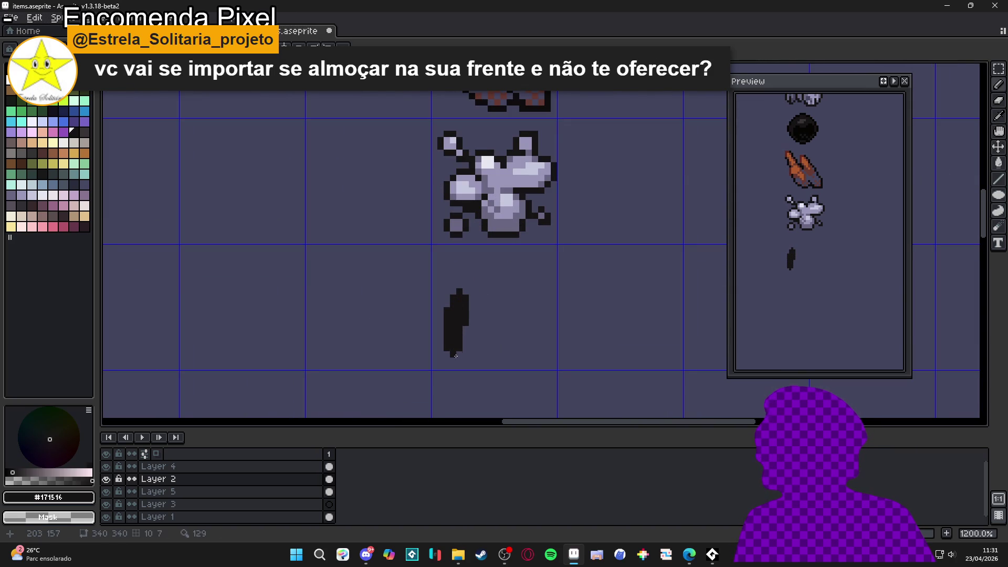
pyautogui.moveTo(466, 306)
pyautogui.mouseDown()
pyautogui.moveTo(477, 317)
pyautogui.moveTo(475, 348)
pyautogui.moveTo(498, 316)
pyautogui.moveTo(473, 303)
pyautogui.mouseUp()
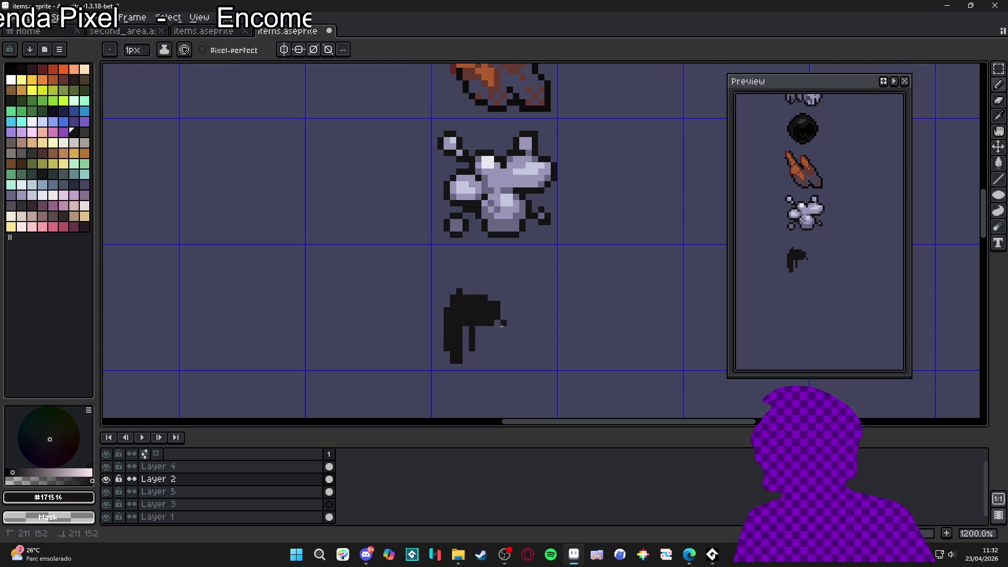
pyautogui.moveTo(487, 295)
pyautogui.mouseDown()
pyautogui.moveTo(517, 298)
pyautogui.moveTo(497, 337)
pyautogui.mouseUp()
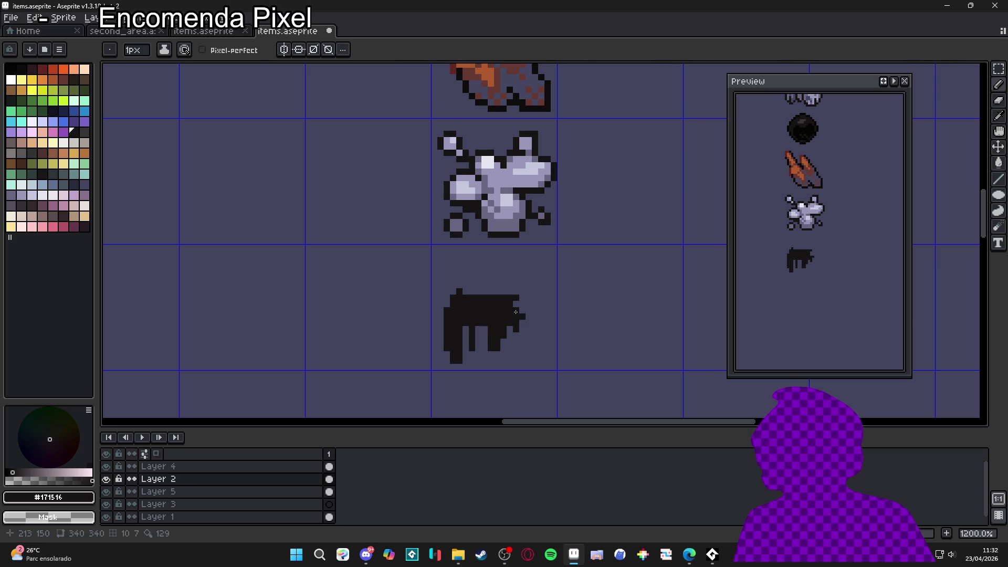
pyautogui.moveTo(519, 308); pyautogui.dragTo(527, 360)
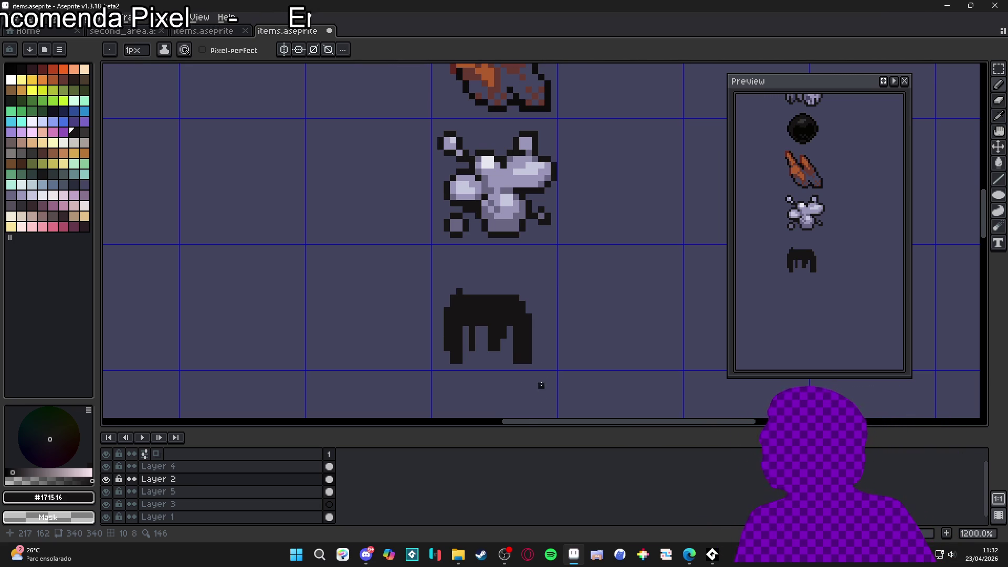
# Step: Magic-wand select the dark goo sprite and move it up a few pixels
pyautogui.scroll(1, 508, 328)
pyautogui.press('w')
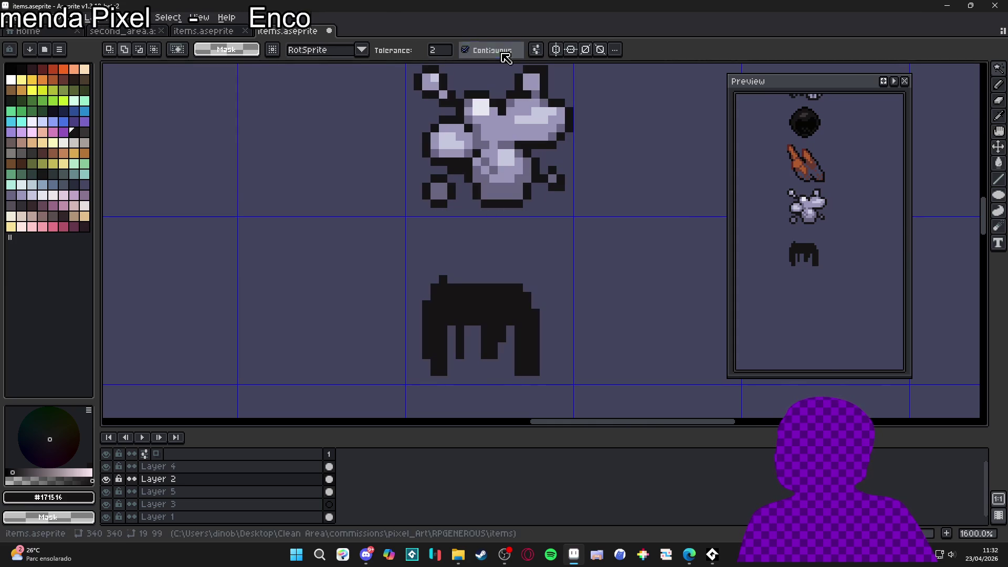
pyautogui.click(488, 324)
pyautogui.moveTo(489, 325); pyautogui.dragTo(494, 291)
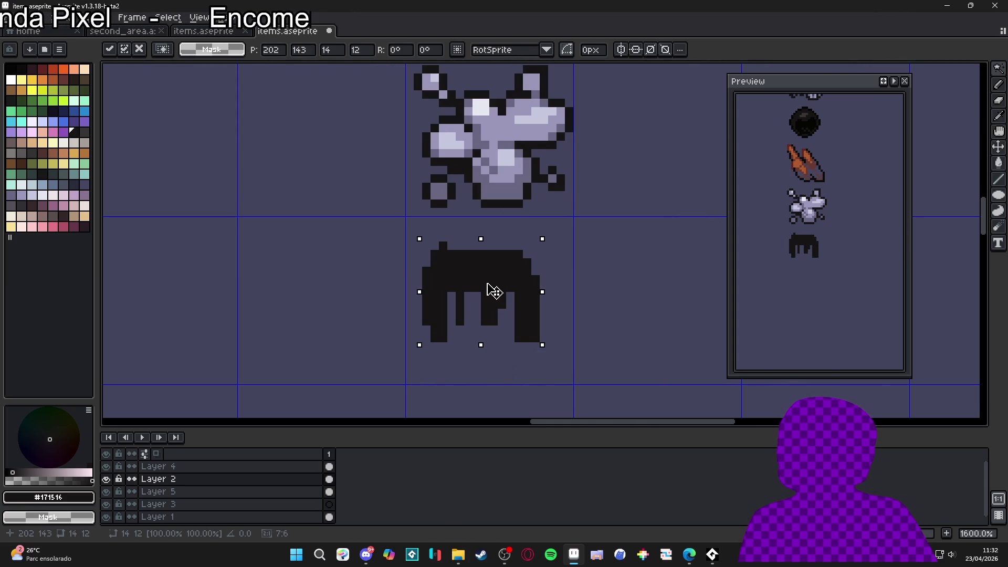
pyautogui.hotkey('ctrl', 'd')
# Step: Extend the goo downward with a long drip using the Pencil
pyautogui.scroll(2, 465, 259)
pyautogui.press('b')
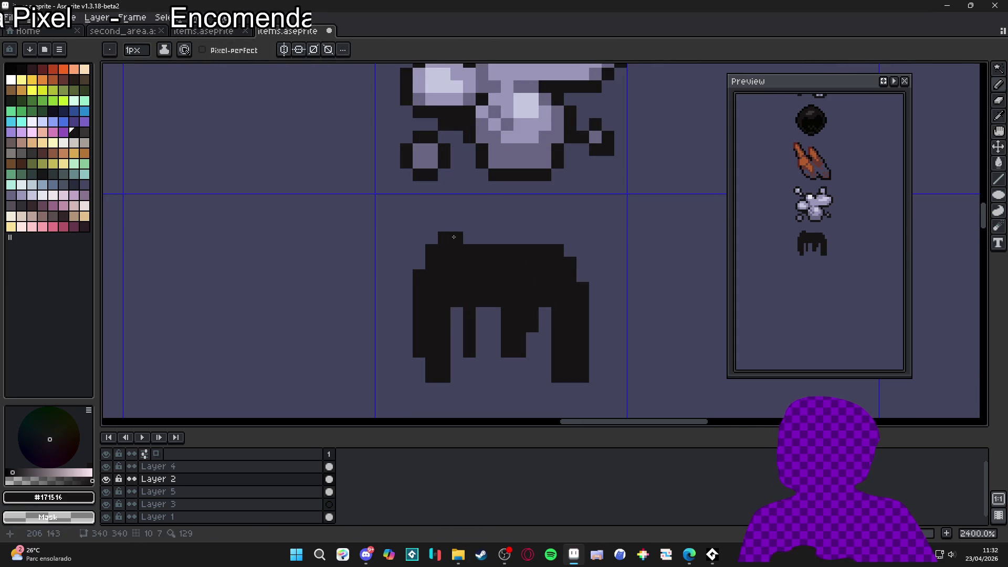
pyautogui.scroll(-2, 454, 237)
pyautogui.scroll(-3, 538, 292)
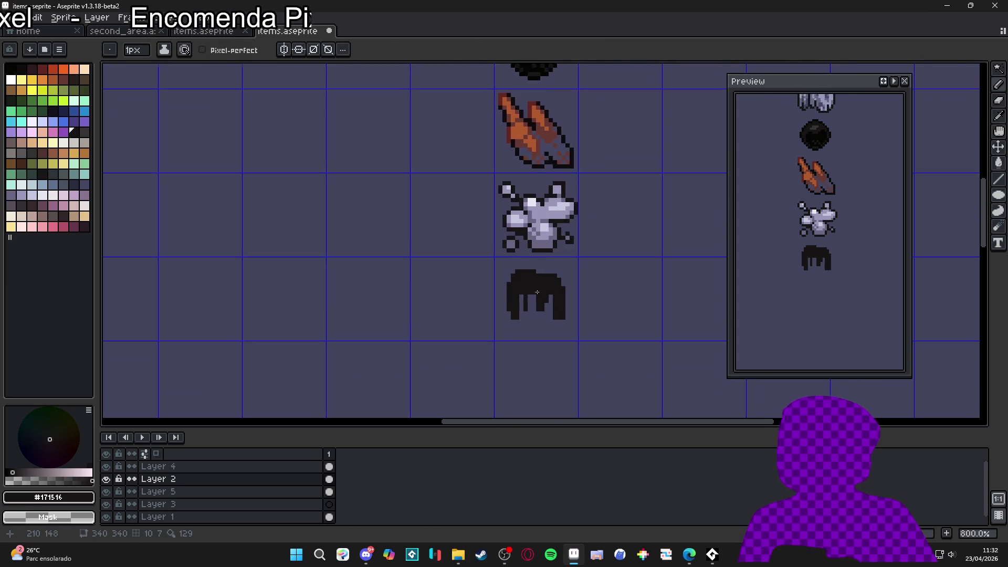
pyautogui.scroll(2, 538, 293)
pyautogui.moveTo(534, 313)
pyautogui.mouseDown()
pyautogui.moveTo(531, 361)
pyautogui.moveTo(539, 362)
pyautogui.moveTo(540, 332)
pyautogui.moveTo(572, 315)
pyautogui.mouseUp()
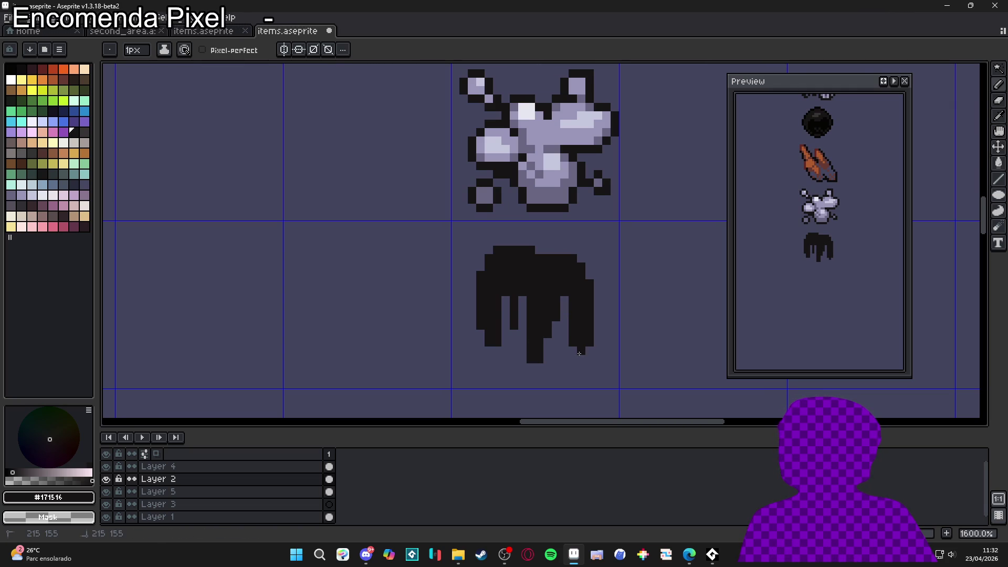
# Step: Fill a row of dark pixels along the goo's top edge and pick pure black
pyautogui.scroll(-4, 578, 350)
pyautogui.scroll(1, 575, 346)
pyautogui.scroll(-1, 574, 346)
pyautogui.scroll(5, 577, 314)
pyautogui.moveTo(576, 305); pyautogui.dragTo(609, 305)
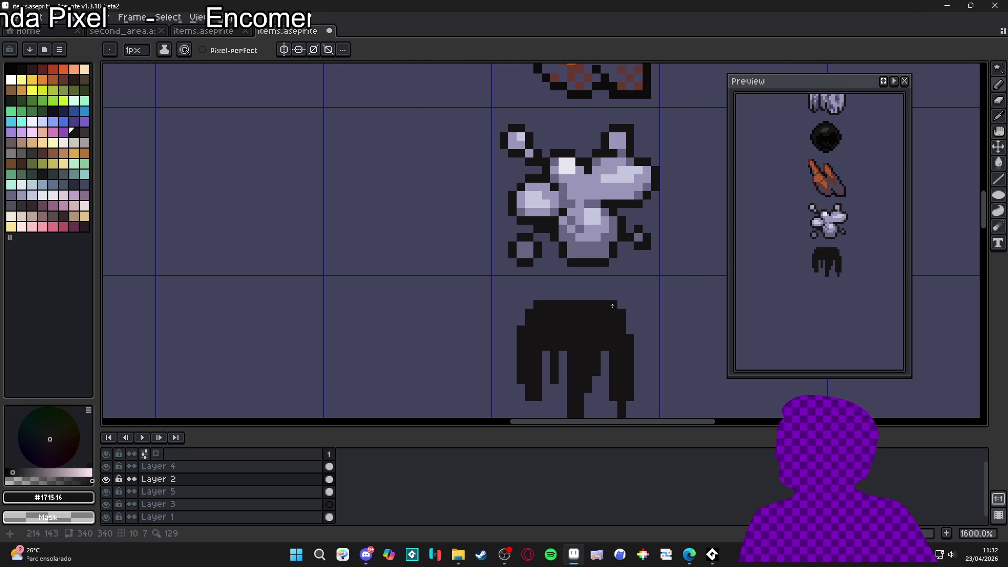
pyautogui.scroll(-4, 613, 306)
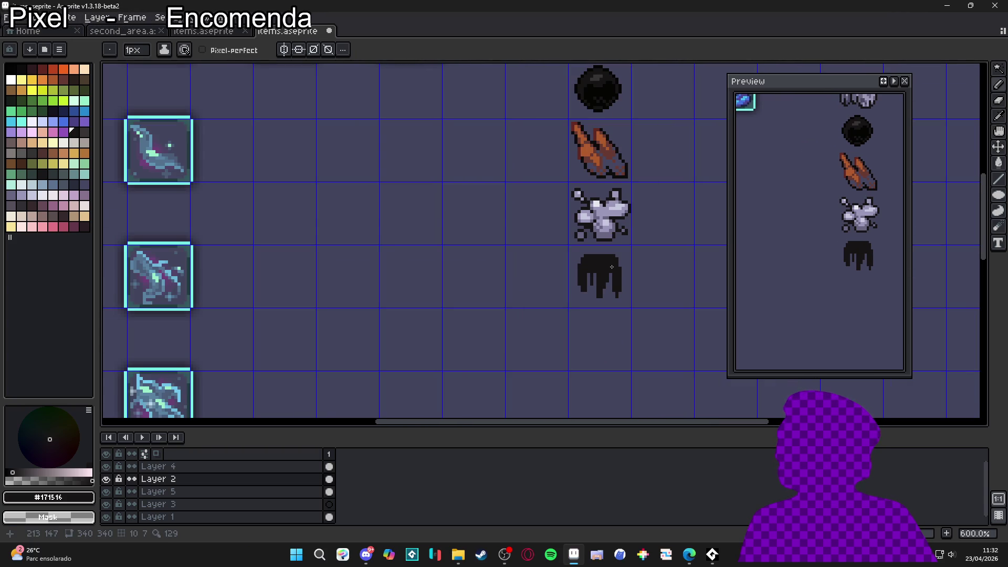
pyautogui.scroll(-1, 612, 268)
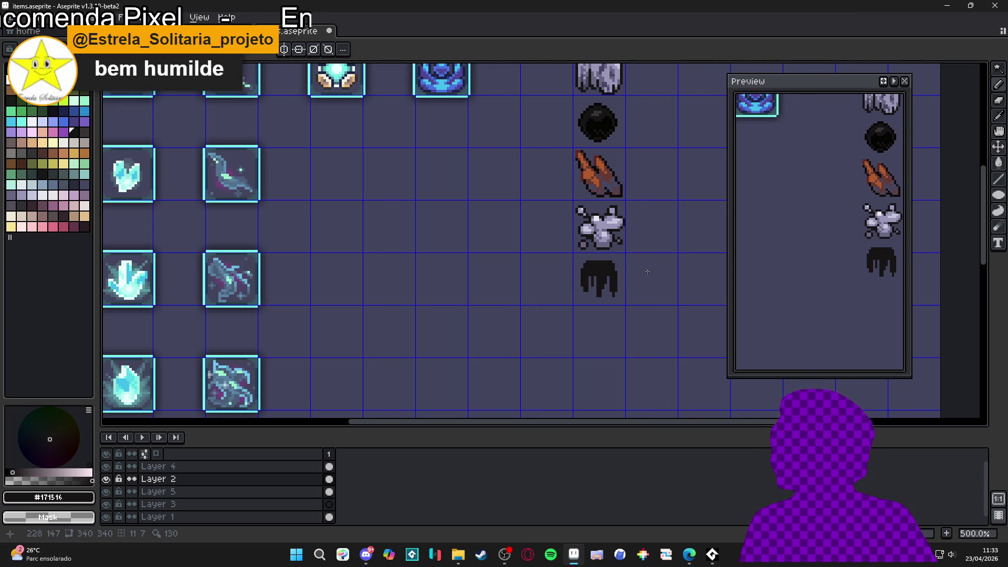
pyautogui.scroll(-1, 619, 271)
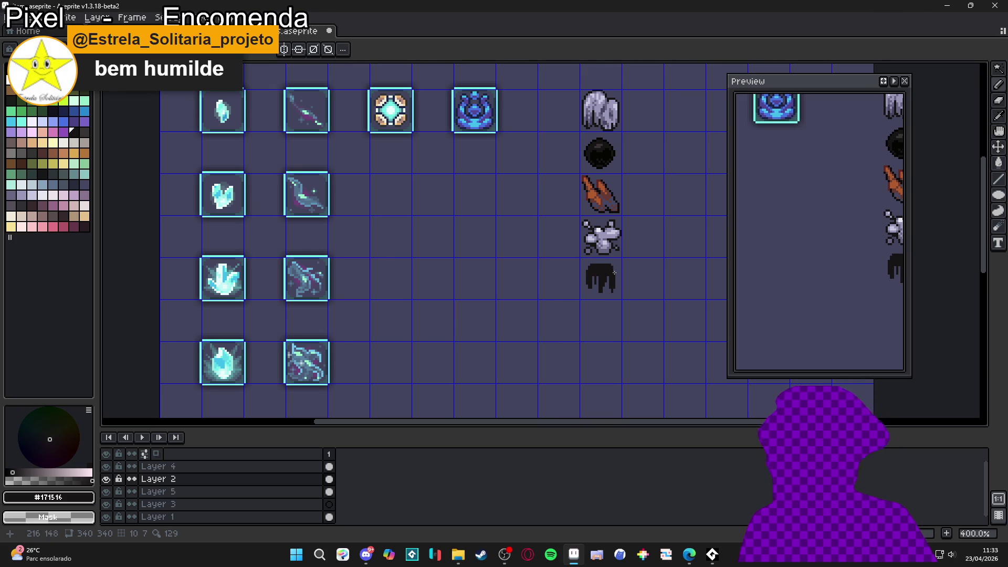
pyautogui.scroll(6, 604, 286)
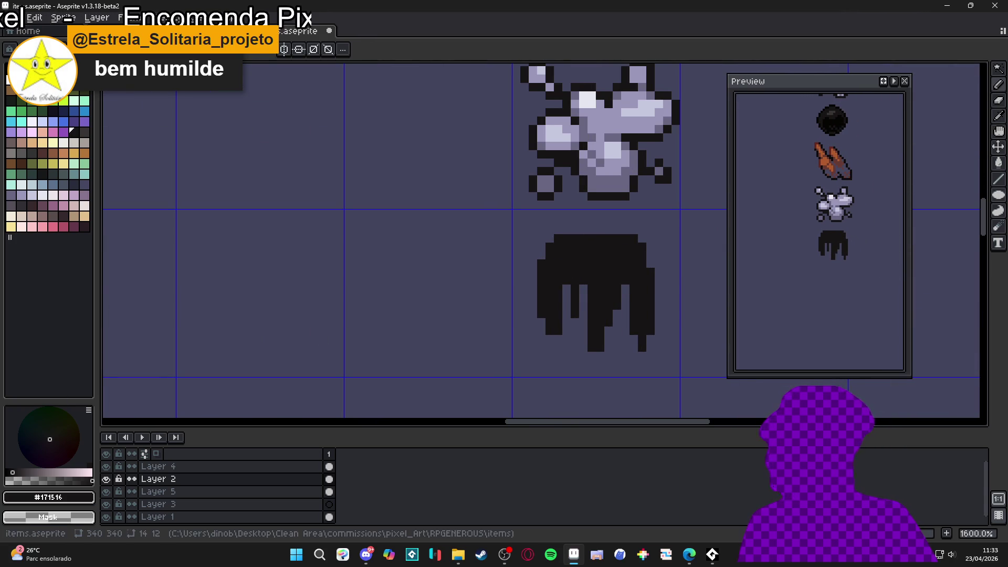
pyautogui.click(104, 132)
pyautogui.scroll(2, 561, 250)
# Step: Give the marquee-selected goo sprite an Inside outline with the Outline effect
pyautogui.scroll(-3, 507, 195)
pyautogui.press('m')
pyautogui.moveTo(507, 195); pyautogui.dragTo(617, 295)
pyautogui.hotkey('shift', 'o')
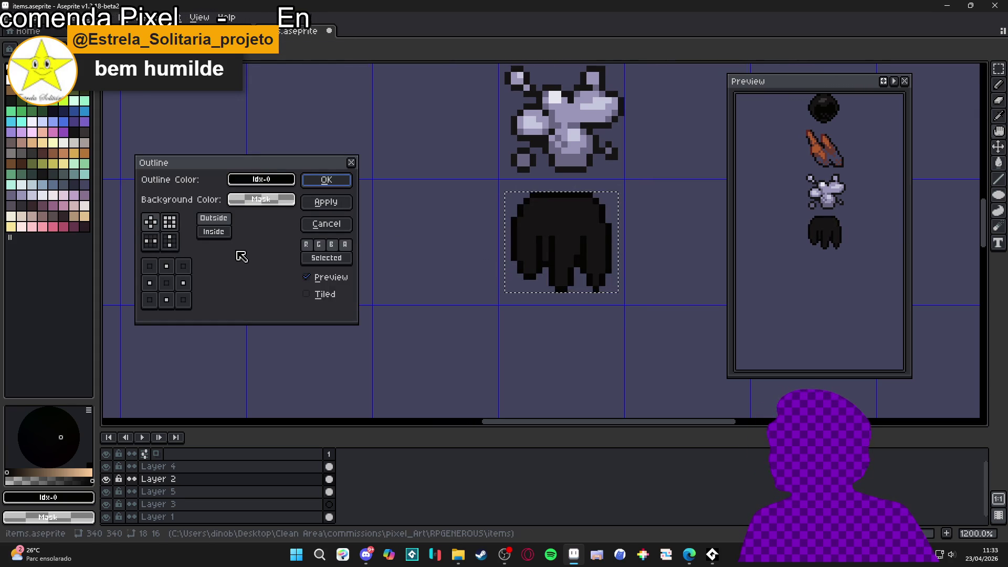
pyautogui.click(214, 232)
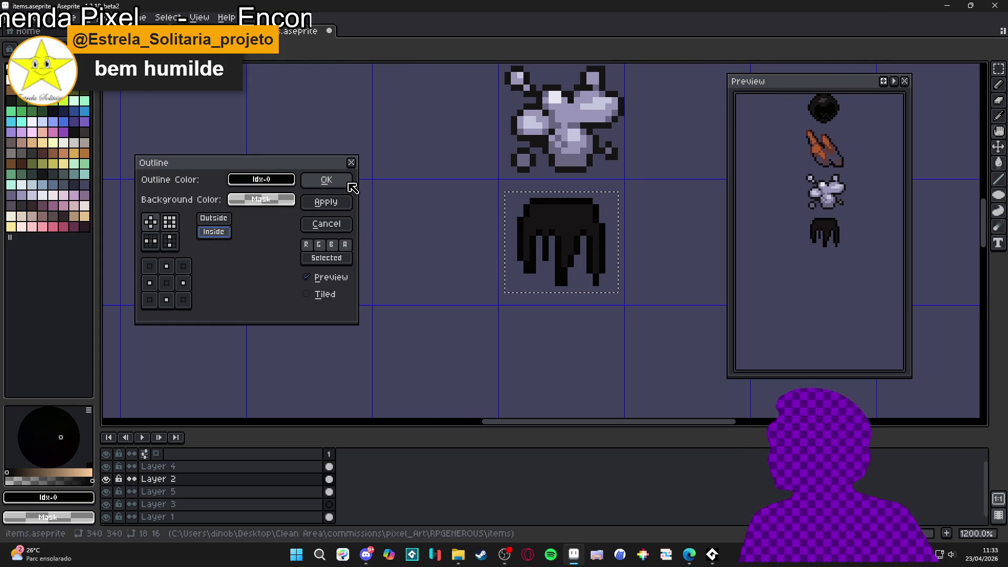
pyautogui.click(327, 181)
pyautogui.hotkey('ctrl', 'd')
# Step: Add dark pixels to tidy the goo's drip tips and the gap between strands
pyautogui.press('b')
pyautogui.scroll(-3, 567, 263)
pyautogui.scroll(-1, 571, 267)
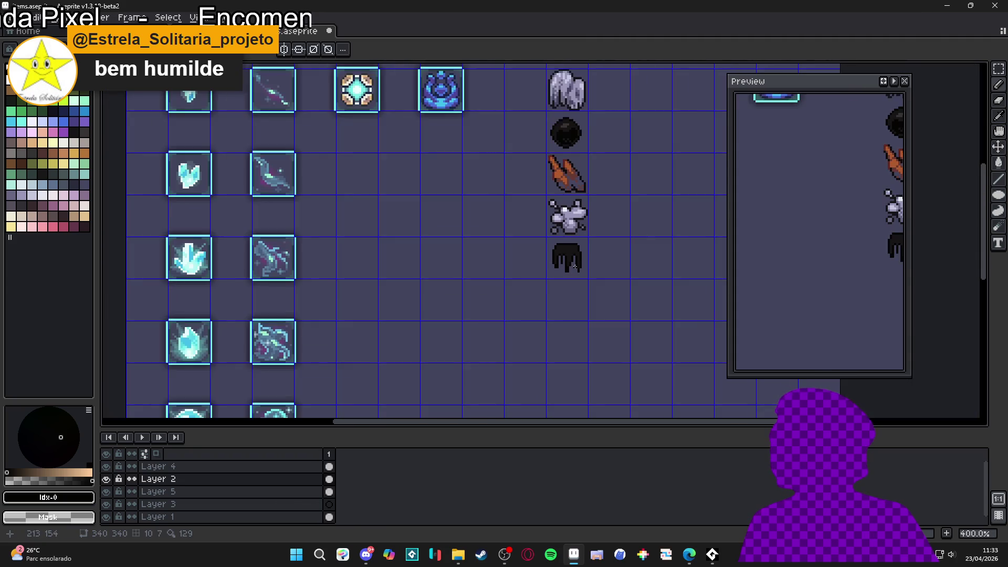
pyautogui.scroll(6, 570, 262)
pyautogui.click(576, 279)
pyautogui.click(475, 292)
pyautogui.hotkey('ctrl', 'z')
pyautogui.click(437, 267)
pyautogui.hotkey('ctrl', 'z')
pyautogui.click(437, 254)
pyautogui.click(474, 279)
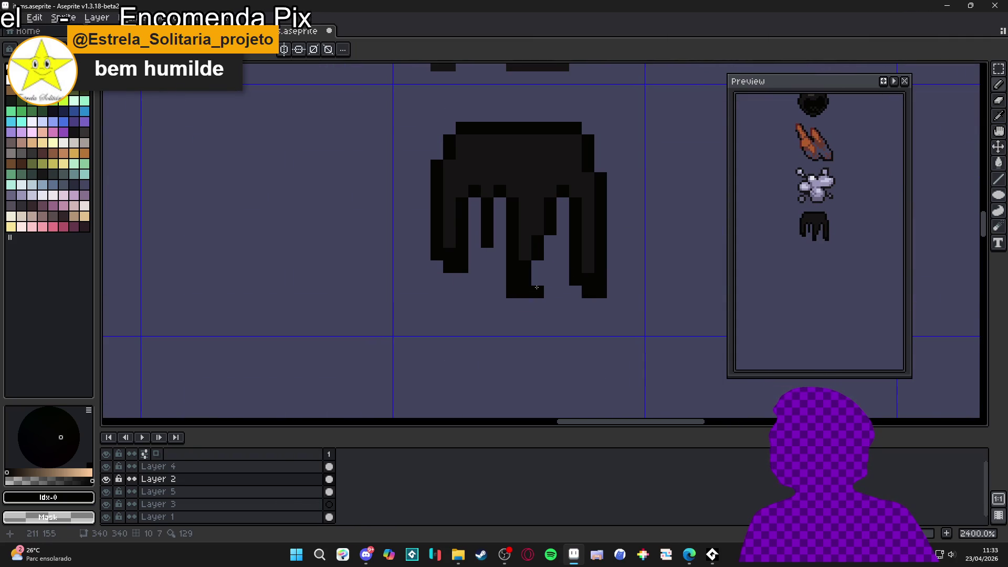
pyautogui.click(525, 305)
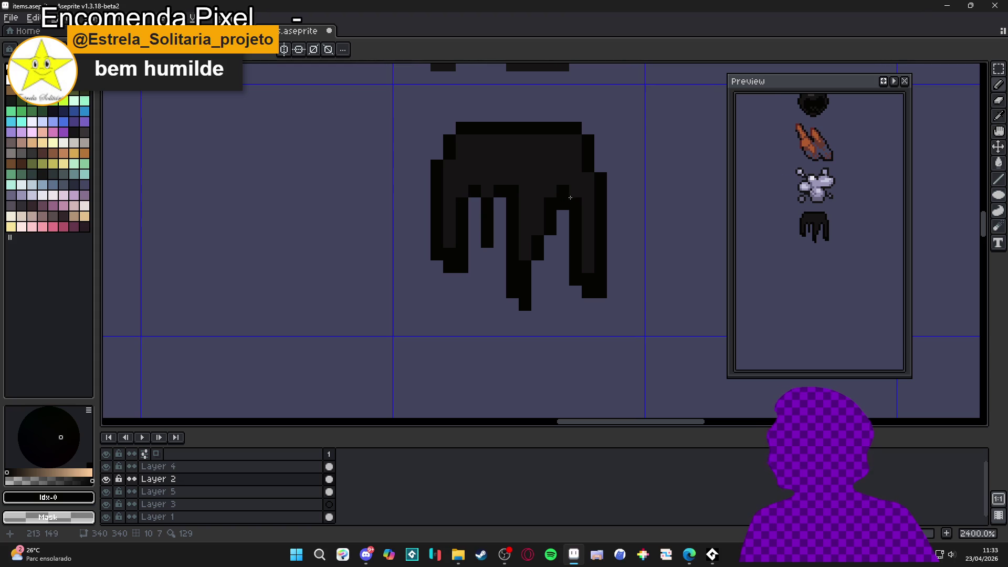
pyautogui.moveTo(470, 196); pyautogui.dragTo(483, 232)
pyautogui.click(482, 237)
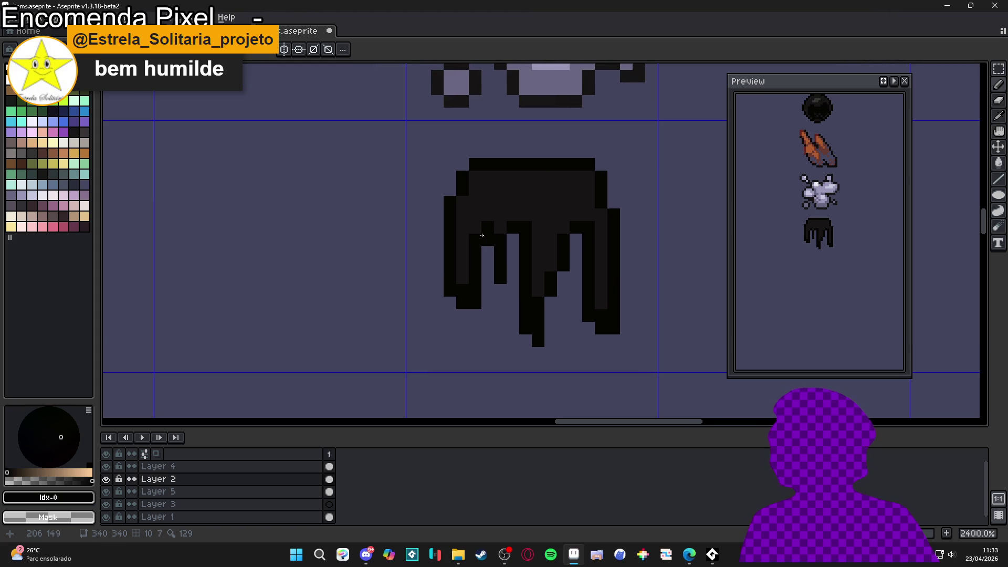
# Step: Erase three outline pixels at the goo's top-left corner
pyautogui.keyDown('alt'); pyautogui.click(481, 227); pyautogui.keyUp('alt')
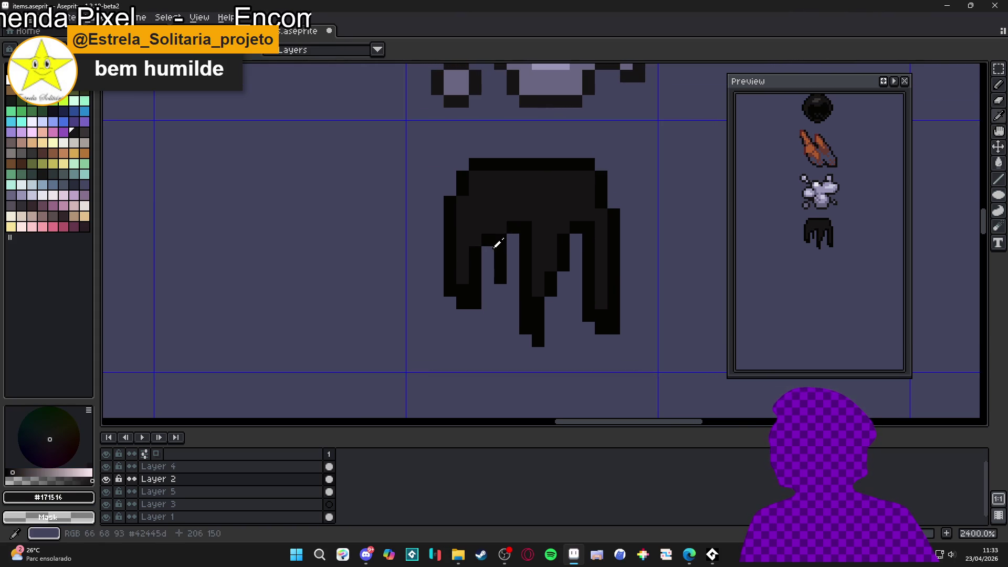
pyautogui.keyDown('alt'); pyautogui.click(490, 250); pyautogui.keyUp('alt')
pyautogui.scroll(-4, 490, 250)
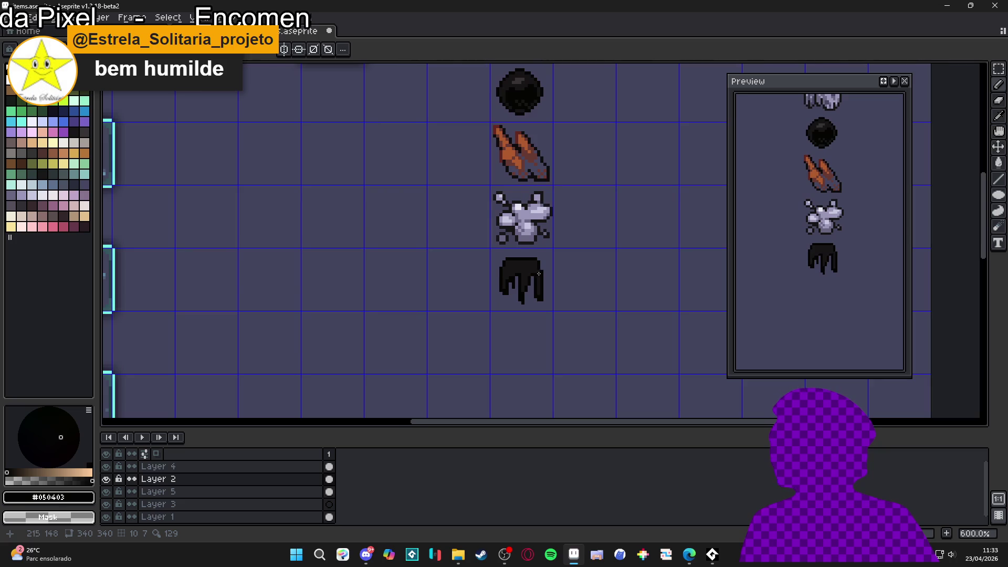
pyautogui.scroll(3, 506, 265)
pyautogui.scroll(1, 506, 265)
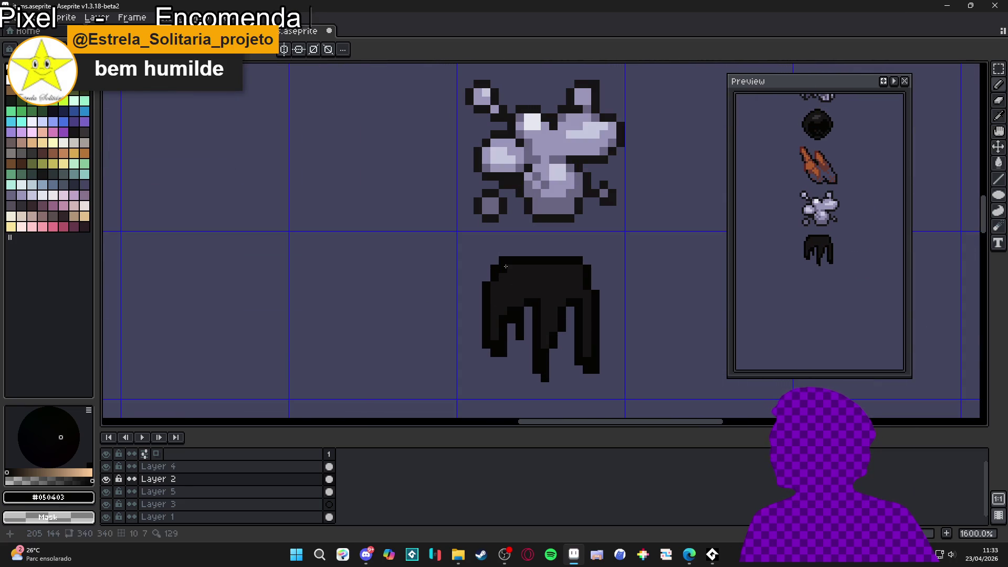
pyautogui.press('e')
pyautogui.click(503, 261)
pyautogui.click(494, 269)
pyautogui.click(512, 261)
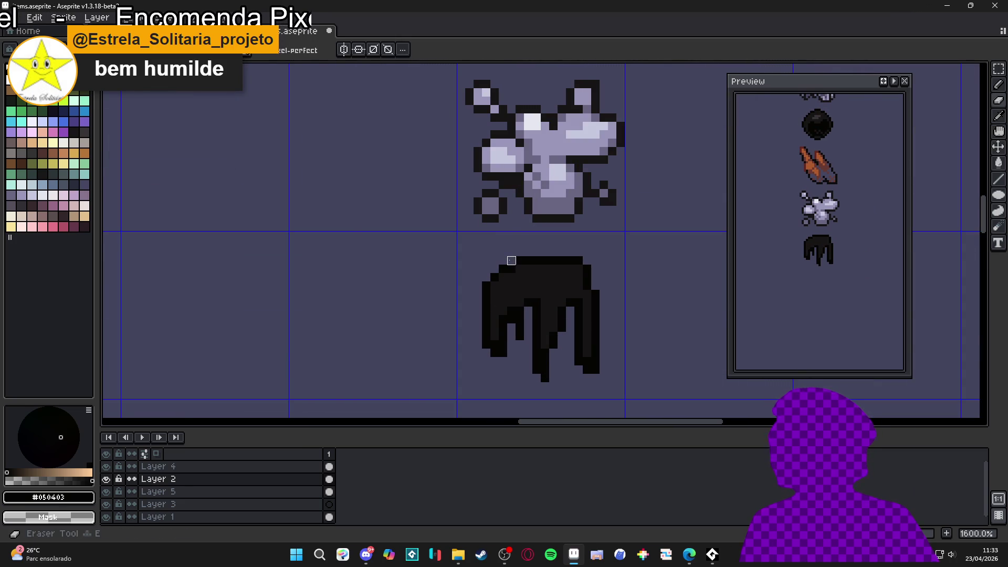
pyautogui.scroll(-6, 536, 262)
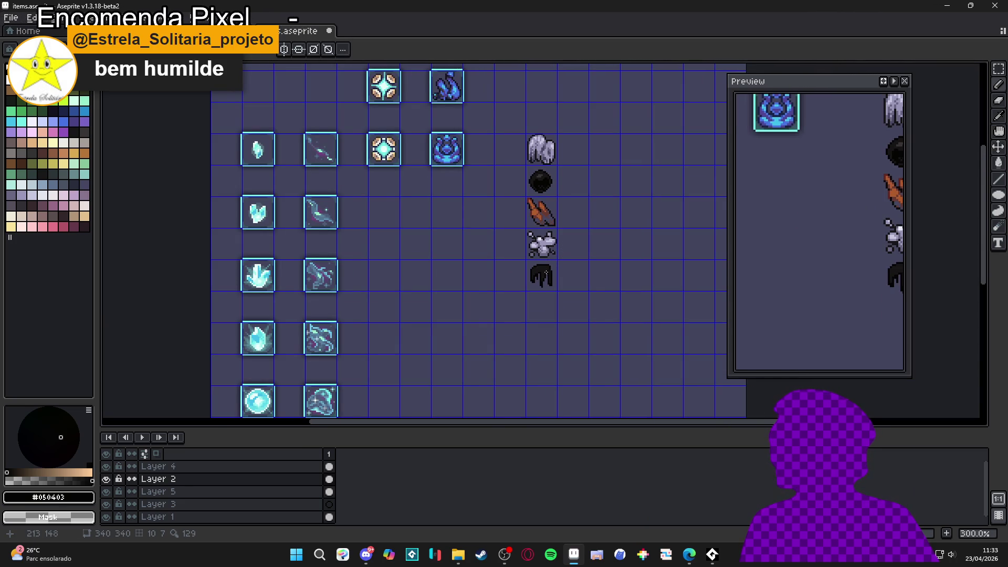
pyautogui.scroll(6, 543, 282)
# Step: Sample the goo's fill and darker outline colours at several spots to compare them
pyautogui.keyDown('alt'); pyautogui.click(539, 276); pyautogui.keyUp('alt')
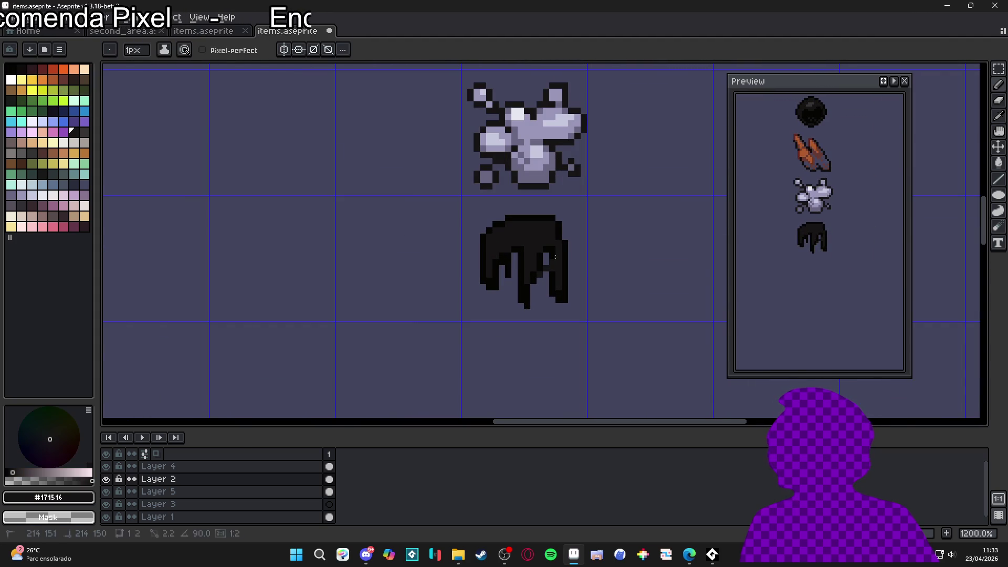
pyautogui.keyDown('alt'); pyautogui.click(548, 262); pyautogui.keyUp('alt')
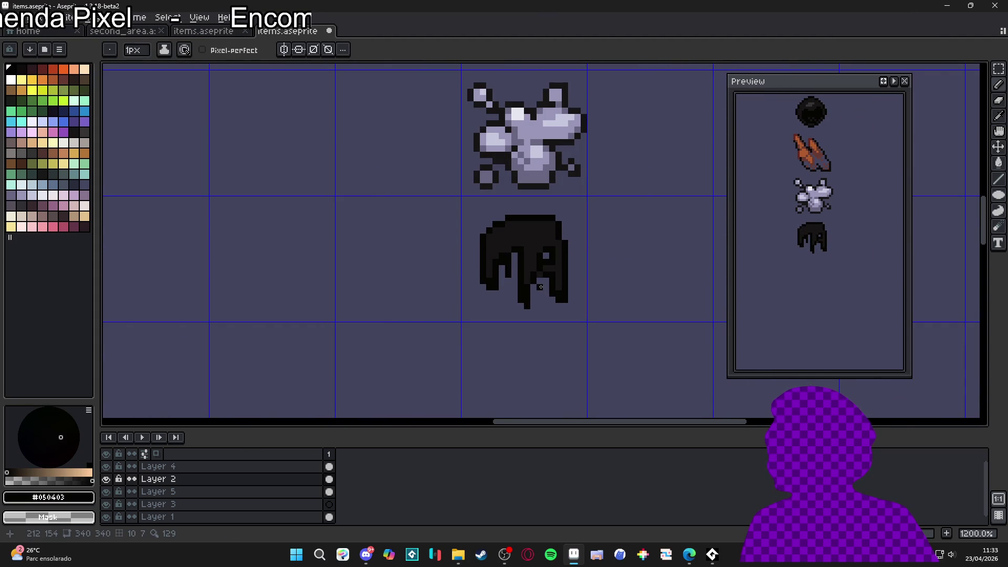
pyautogui.keyDown('alt'); pyautogui.click(535, 276); pyautogui.keyUp('alt')
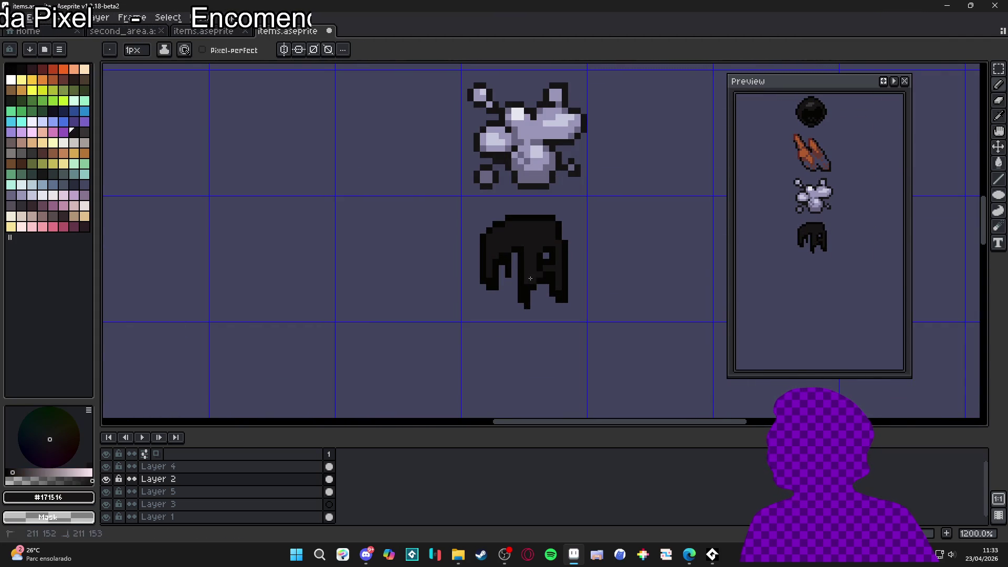
pyautogui.scroll(1, 533, 276)
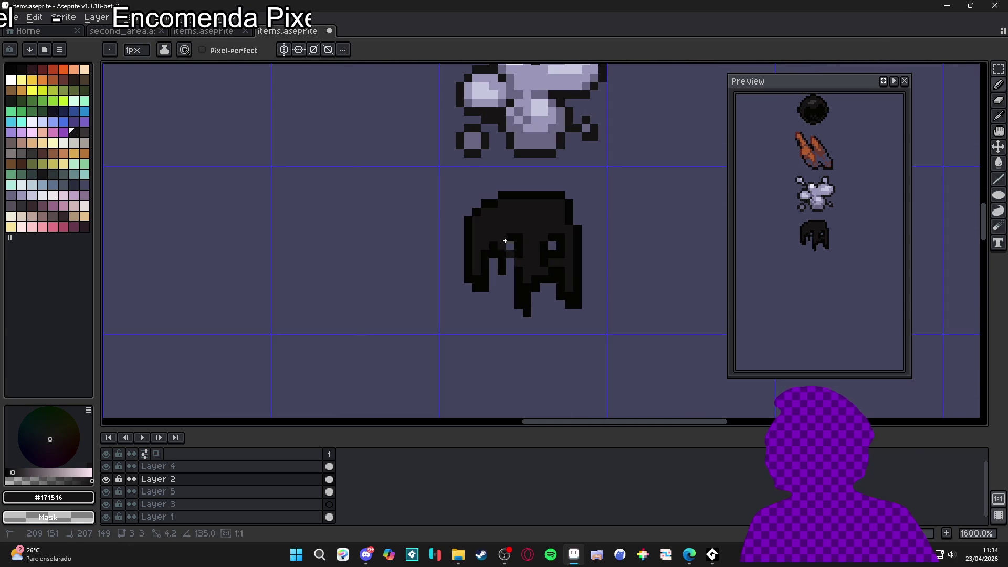
pyautogui.keyDown('alt'); pyautogui.click(509, 244); pyautogui.keyUp('alt')
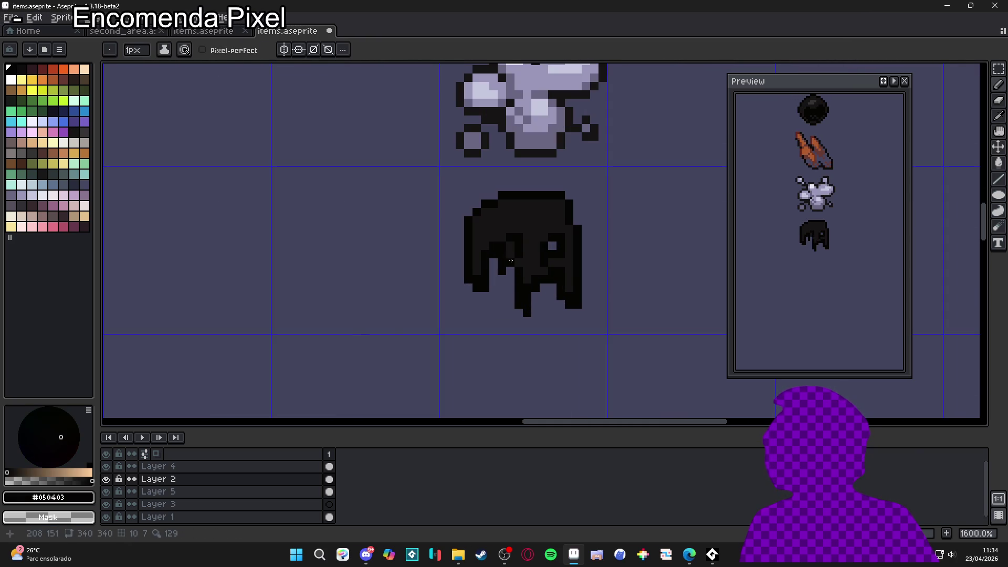
pyautogui.keyDown('alt'); pyautogui.click(501, 247); pyautogui.keyUp('alt')
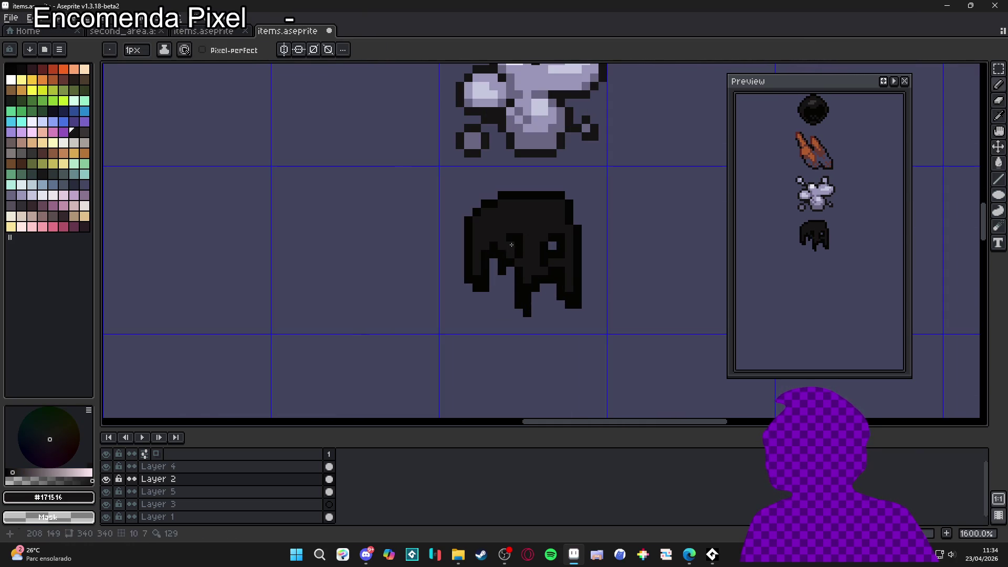
pyautogui.keyDown('alt'); pyautogui.click(511, 245); pyautogui.keyUp('alt')
pyautogui.keyDown('alt'); pyautogui.click(525, 239); pyautogui.keyUp('alt')
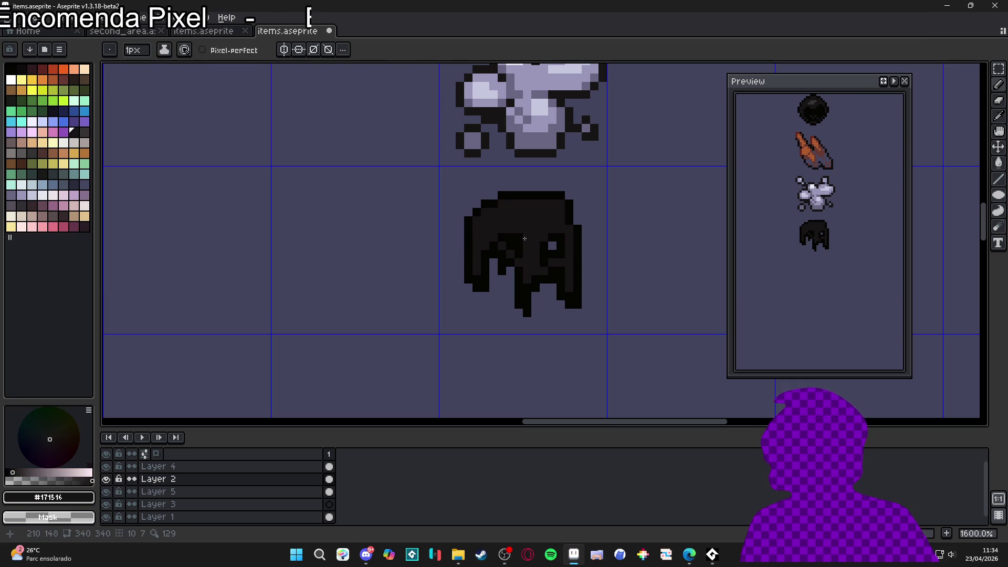
pyautogui.scroll(-1, 527, 240)
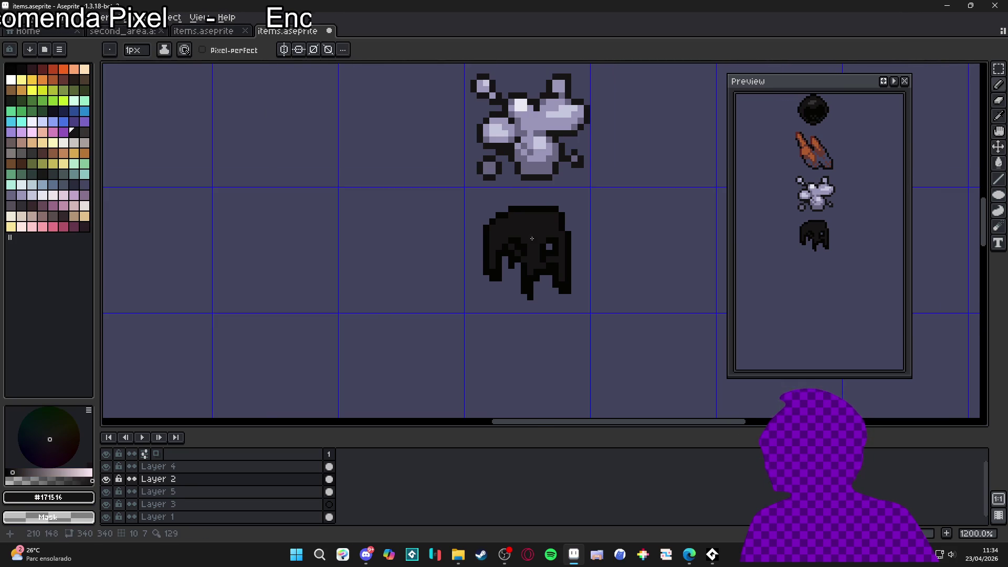
pyautogui.scroll(-1, 533, 239)
pyautogui.scroll(3, 532, 239)
pyautogui.hscroll(-3, 532, 239)
pyautogui.scroll(-3, 529, 262)
pyautogui.hscroll(3, 530, 262)
pyautogui.scroll(-4, 530, 262)
pyautogui.scroll(4, 558, 278)
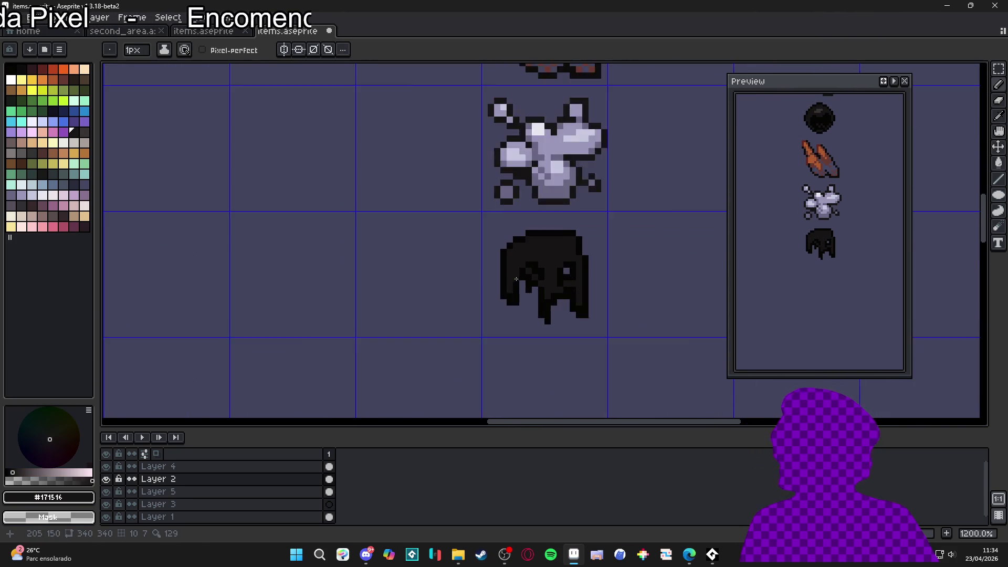
pyautogui.scroll(1, 516, 279)
pyautogui.keyDown('alt'); pyautogui.click(533, 303); pyautogui.keyUp('alt')
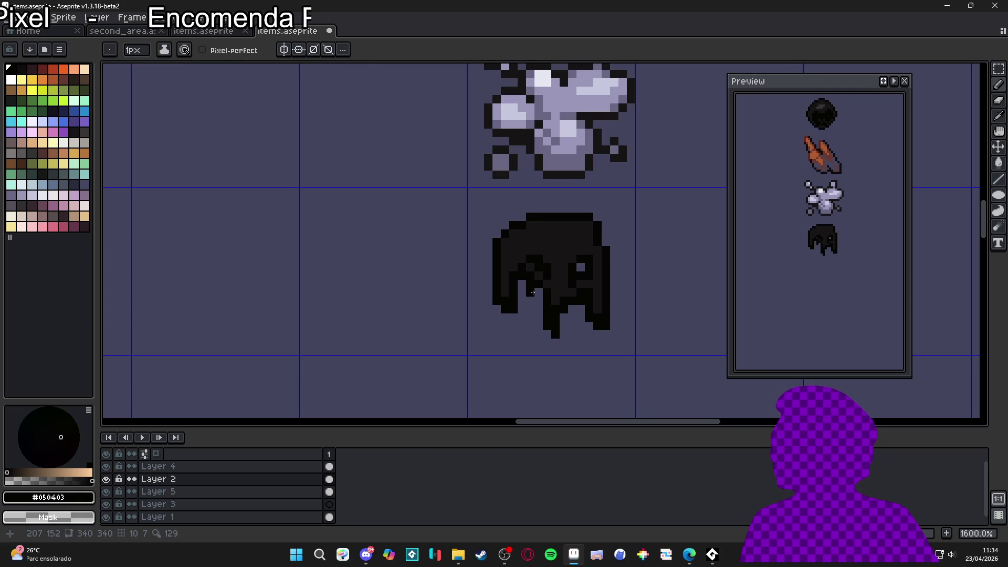
# Step: Eyedrop #373334 grey from the black orb and paint highlight pixels at the goo's top-left
pyautogui.scroll(-3, 529, 267)
pyautogui.scroll(-2, 525, 168)
pyautogui.scroll(2, 525, 168)
pyautogui.keyDown('alt'); pyautogui.click(528, 146); pyautogui.keyUp('alt')
pyautogui.scroll(5, 510, 285)
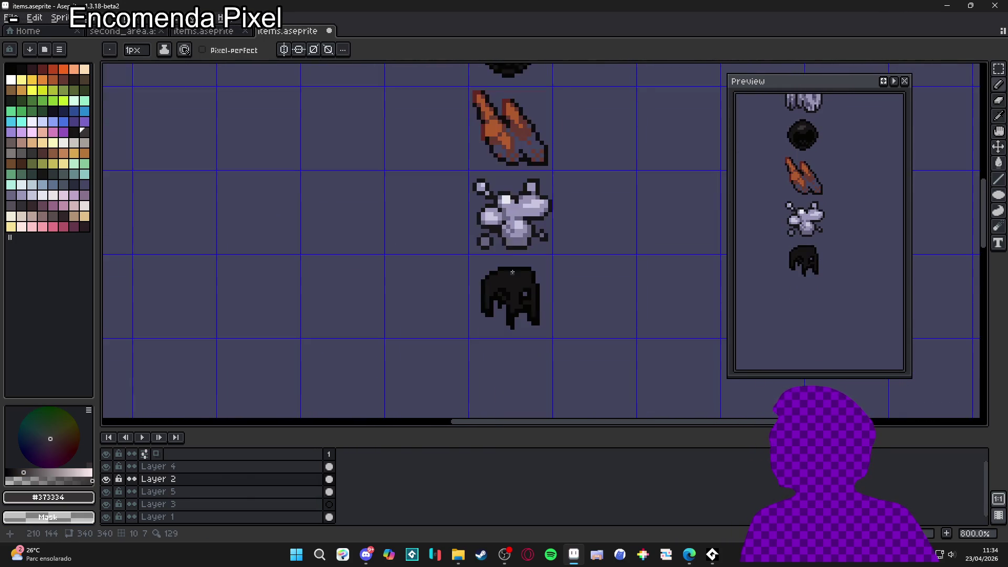
pyautogui.moveTo(462, 282)
pyautogui.mouseDown()
pyautogui.moveTo(449, 283)
pyautogui.moveTo(487, 282)
pyautogui.moveTo(487, 293)
pyautogui.mouseUp()
pyautogui.hotkey('ctrl', 'z')
pyautogui.click(499, 295)
# Step: Add grey #373334 highlight pixels along the goo's eye row
pyautogui.scroll(-2, 512, 310)
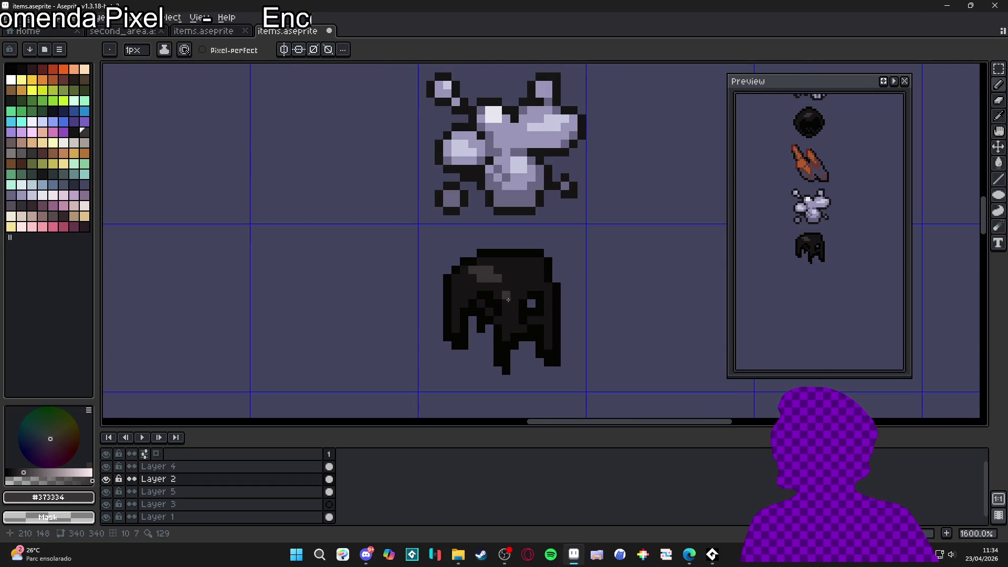
pyautogui.click(488, 311)
pyautogui.click(498, 320)
pyautogui.click(523, 320)
pyautogui.moveTo(533, 319); pyautogui.dragTo(538, 318)
pyautogui.click(516, 328)
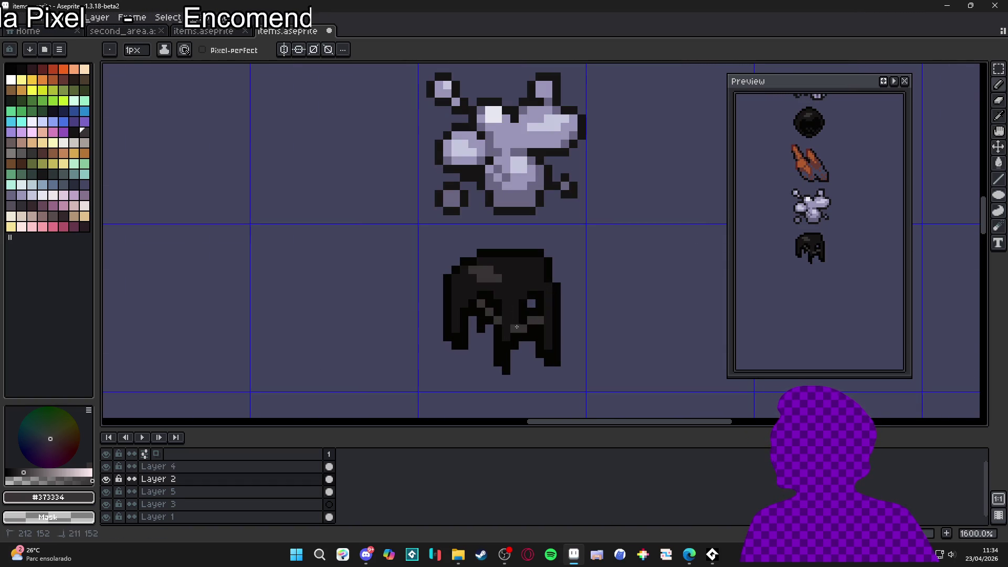
# Step: Paint more grey highlight strokes across the sprite's top, then choose palette swatches Idx-55 and Idx-56
pyautogui.scroll(1, 532, 299)
pyautogui.click(533, 294)
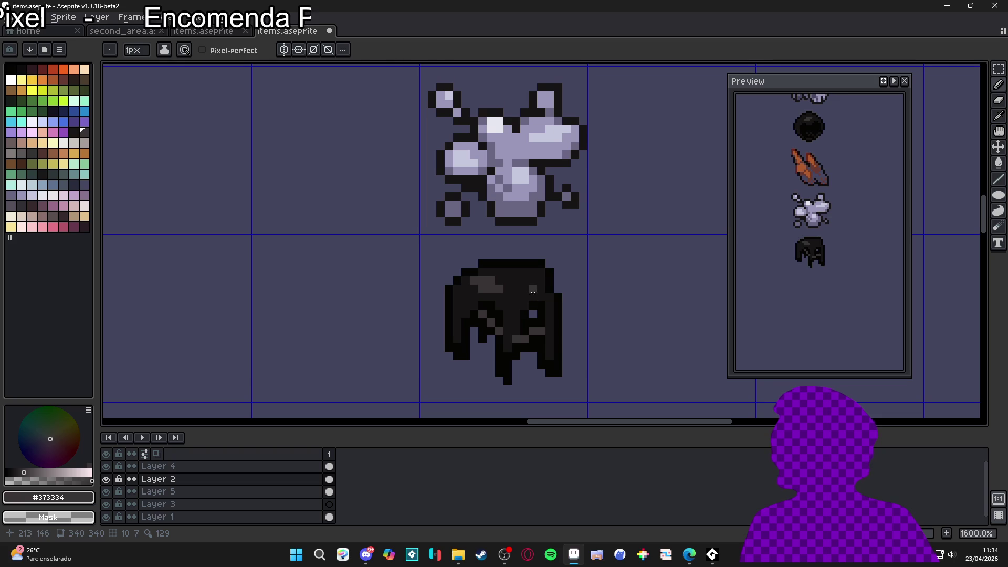
pyautogui.click(517, 304)
pyautogui.click(517, 288)
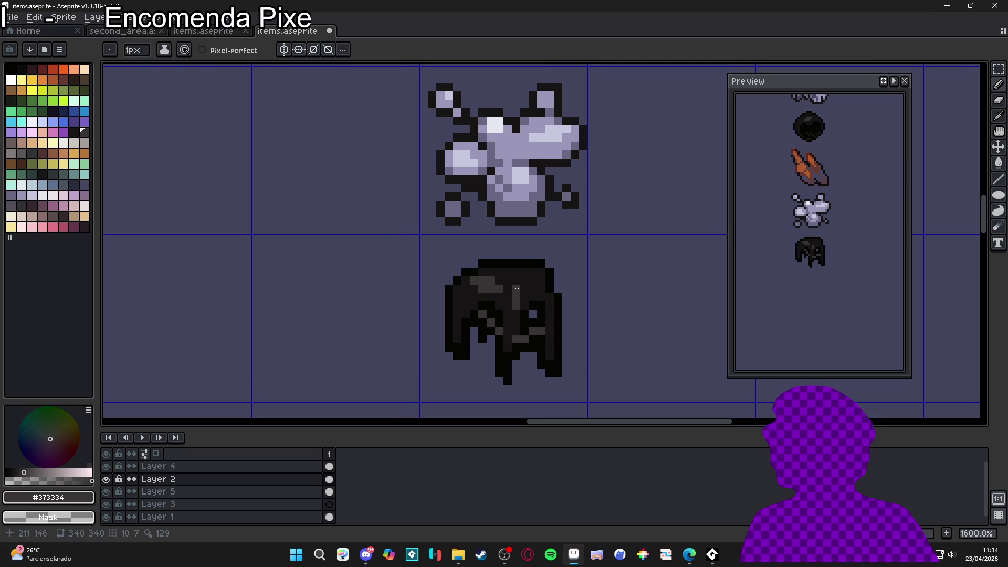
pyautogui.moveTo(514, 282)
pyautogui.mouseDown()
pyautogui.moveTo(531, 288)
pyautogui.moveTo(509, 289)
pyautogui.mouseUp()
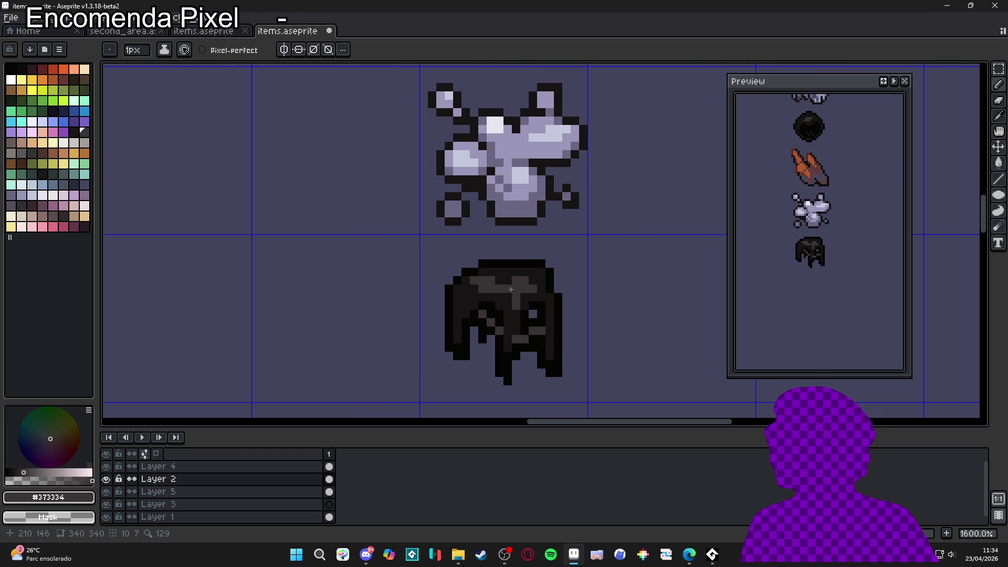
pyautogui.click(534, 271)
pyautogui.moveTo(522, 272); pyautogui.dragTo(517, 280)
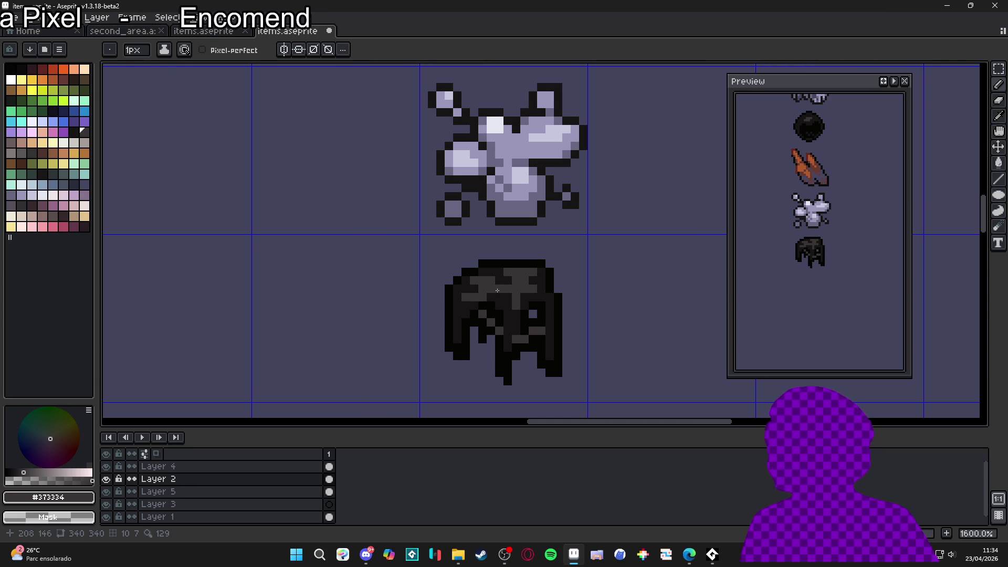
pyautogui.click(84, 132)
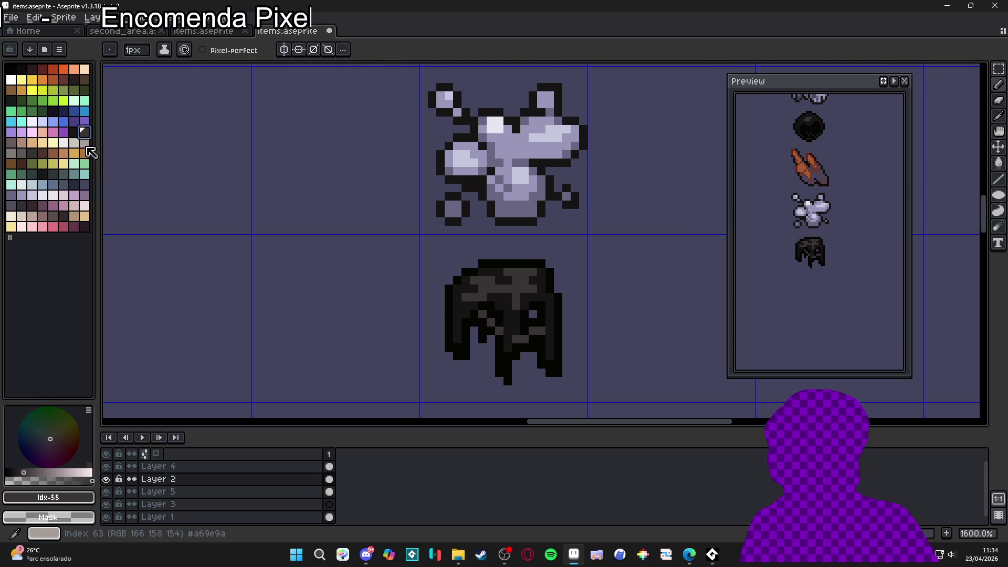
pyautogui.click(11, 141)
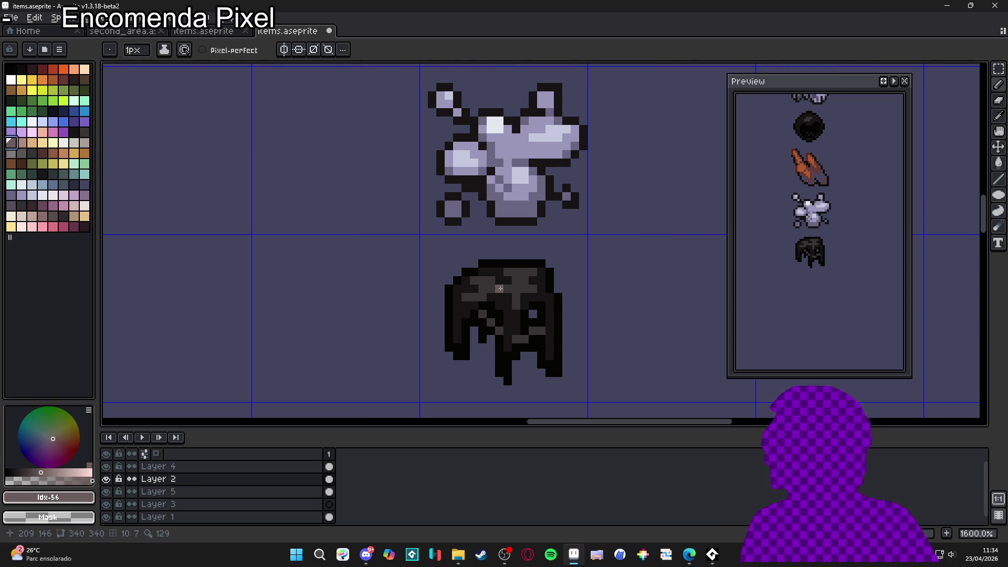
pyautogui.scroll(-5, 493, 288)
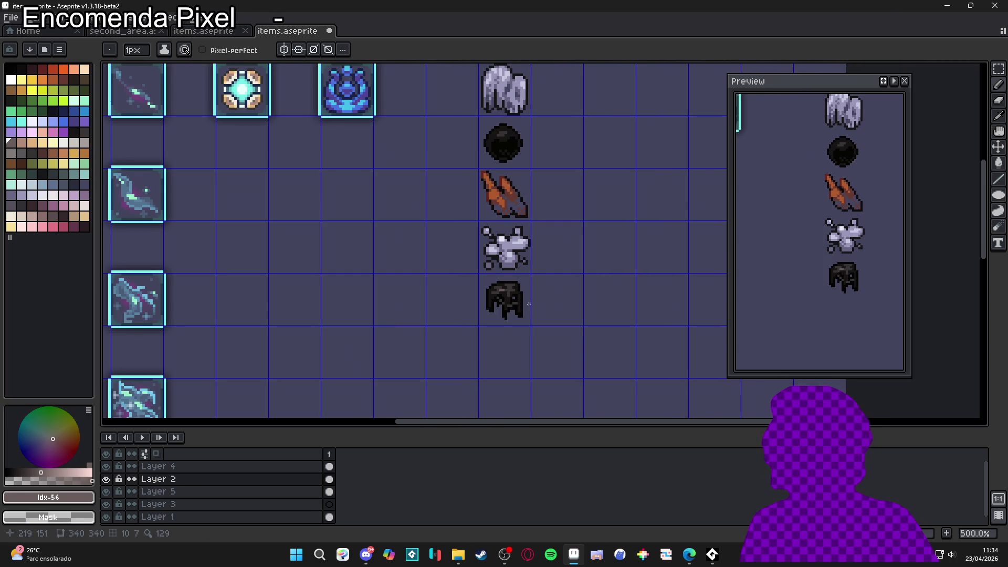
# Step: Zoom out and pan across the sheet, saving items.aseprite with Ctrl+S
pyautogui.scroll(-1, 529, 304)
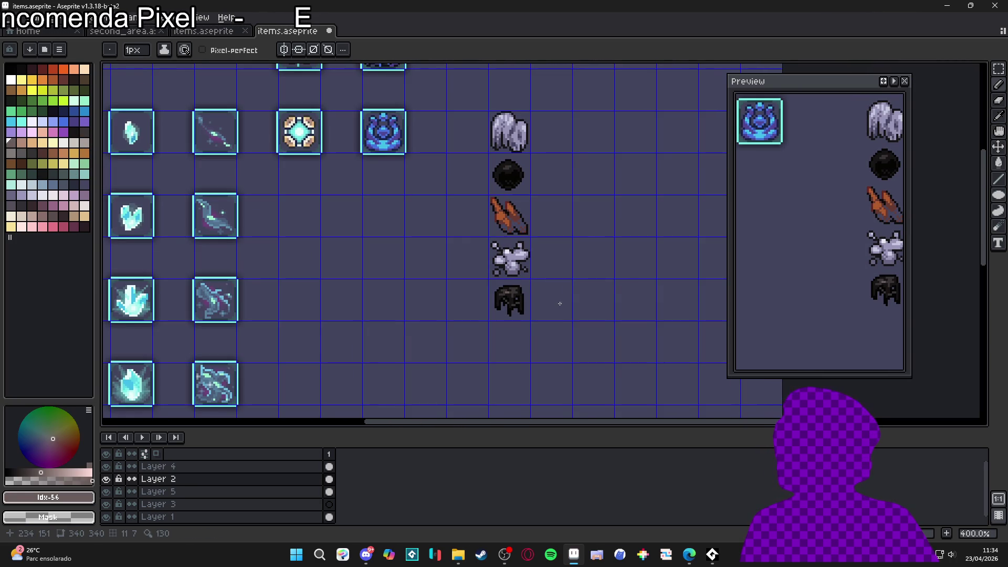
pyautogui.moveTo(542, 290); pyautogui.dragTo(552, 281)
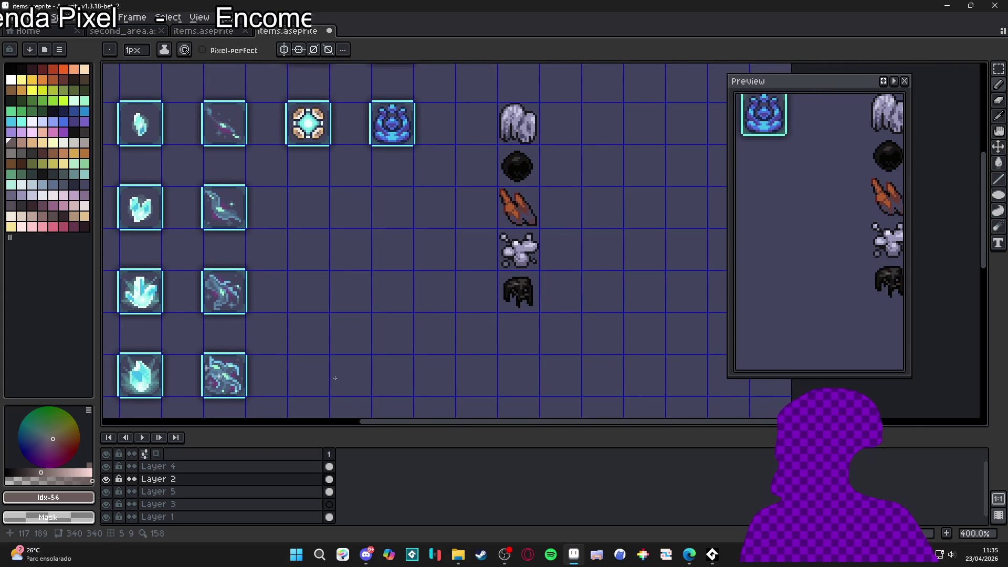
pyautogui.scroll(-1, 467, 272)
pyautogui.hotkey('ctrl', 's')
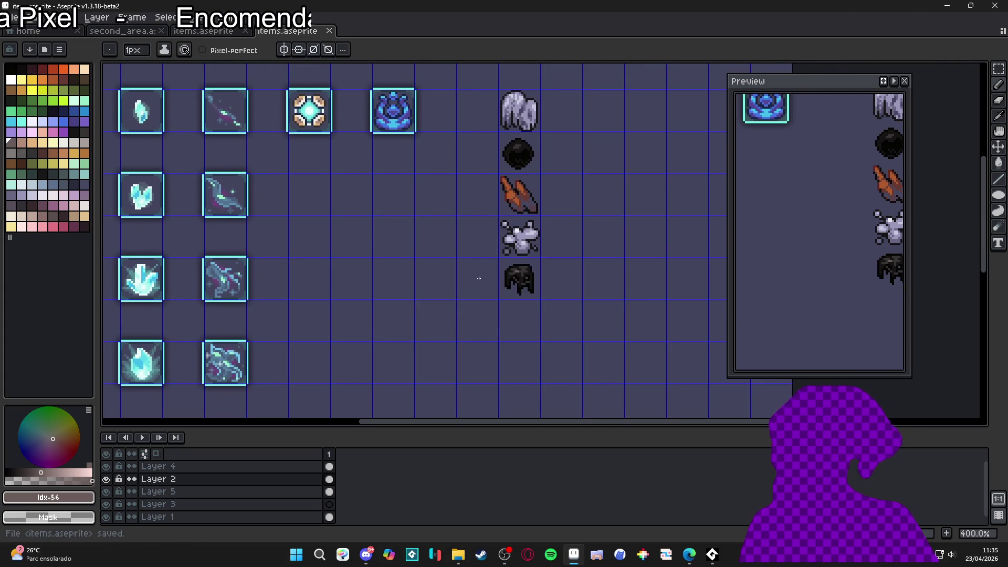
pyautogui.click(689, 556)
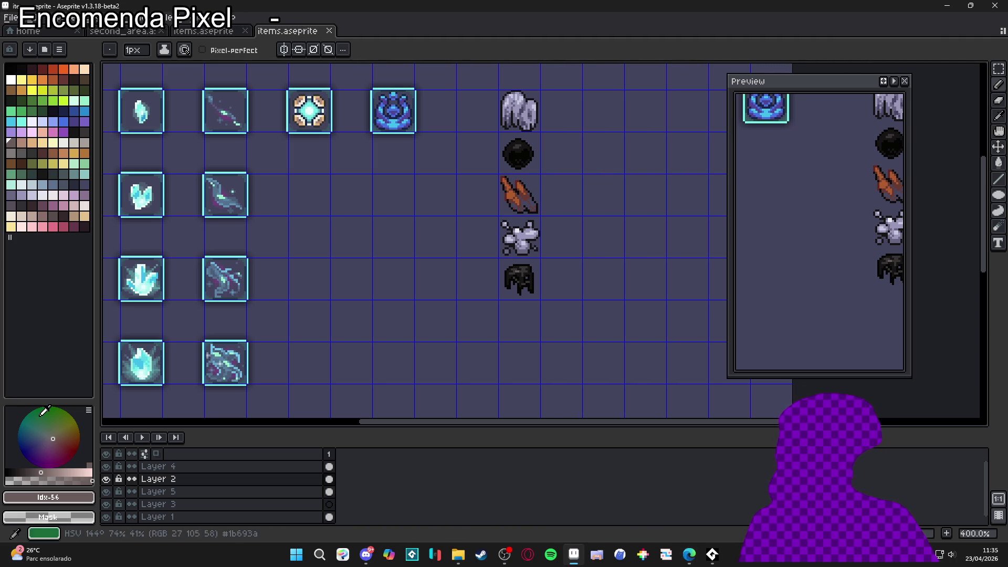
pyautogui.moveTo(533, 295)
pyautogui.mouseDown()
pyautogui.moveTo(557, 306)
pyautogui.moveTo(557, 325)
pyautogui.mouseUp()
# Step: Save, then paint over the green line in teal Idx-86 and fill the droplet body with a 3px brush
pyautogui.hotkey('ctrl', 's')
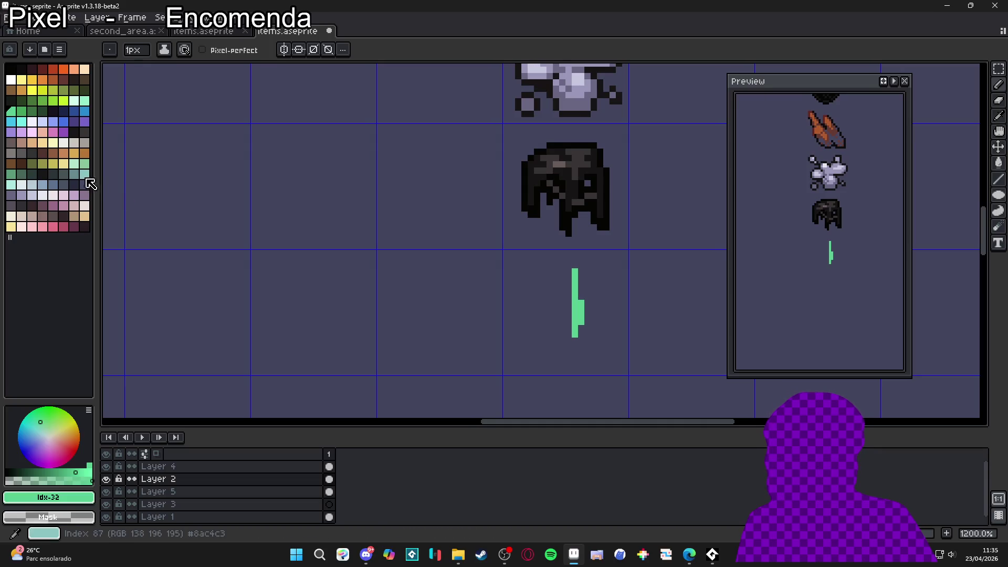
pyautogui.moveTo(581, 321); pyautogui.dragTo(575, 274)
pyautogui.moveTo(575, 321)
pyautogui.mouseDown()
pyautogui.moveTo(565, 339)
pyautogui.moveTo(586, 315)
pyautogui.moveTo(557, 349)
pyautogui.moveTo(552, 320)
pyautogui.moveTo(567, 283)
pyautogui.mouseUp()
pyautogui.press('+')
pyautogui.press('+')
pyautogui.press('-')
pyautogui.press('-')
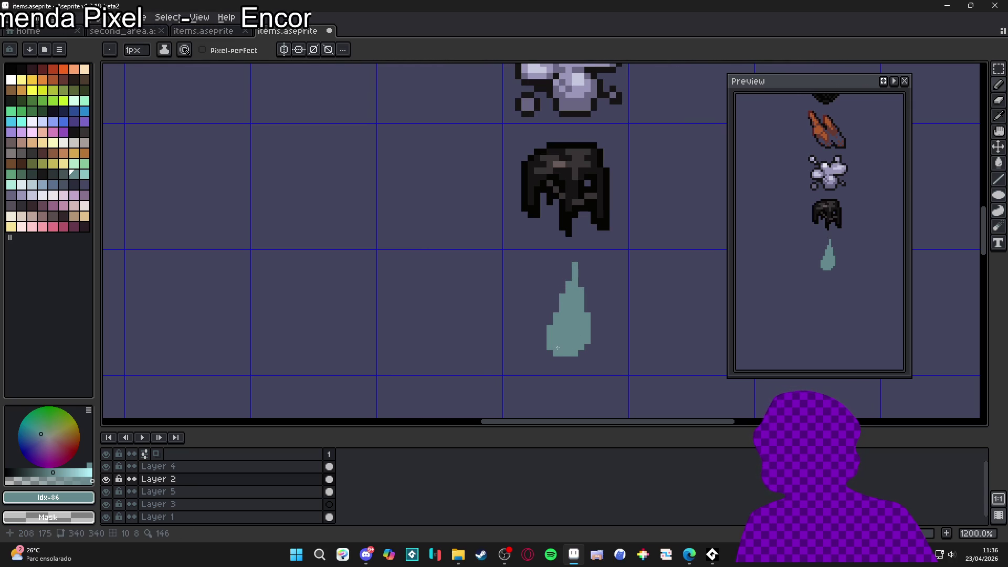
pyautogui.press('e')
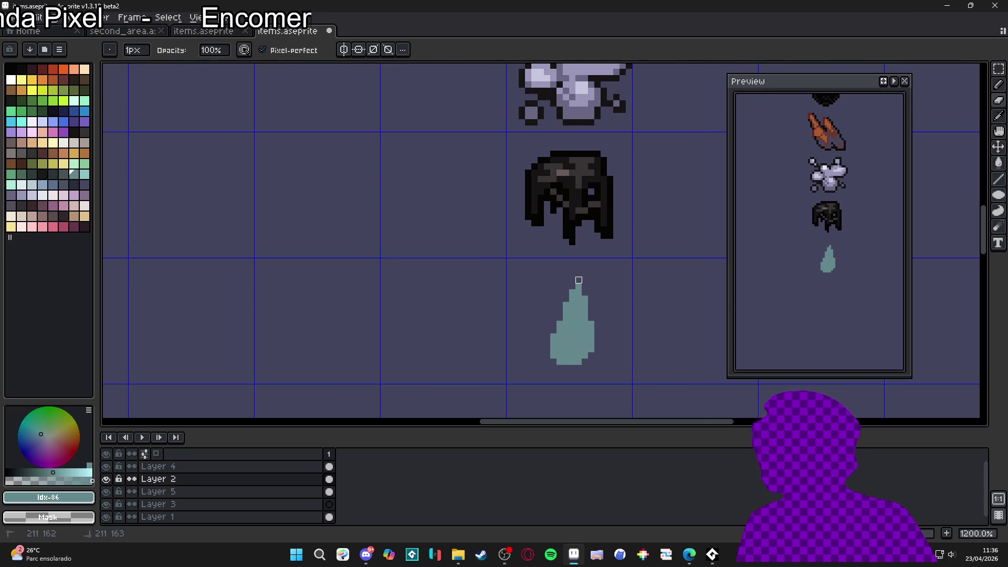
# Step: Trim the drop's upper-left edge, widen its right side by a column, and touch up stray pixels
pyautogui.press('b')
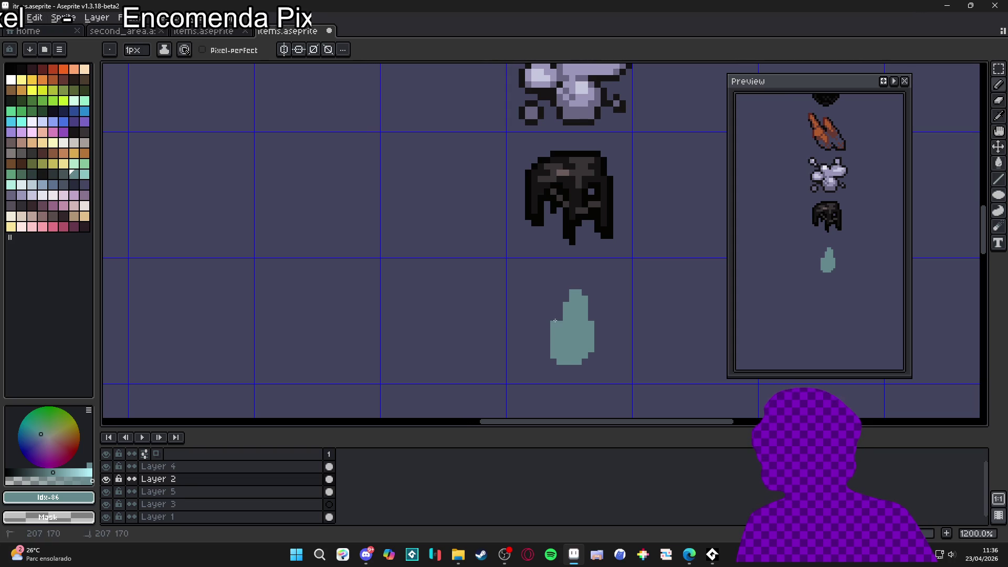
pyautogui.press('e')
pyautogui.moveTo(566, 305); pyautogui.dragTo(553, 337)
pyautogui.press('b')
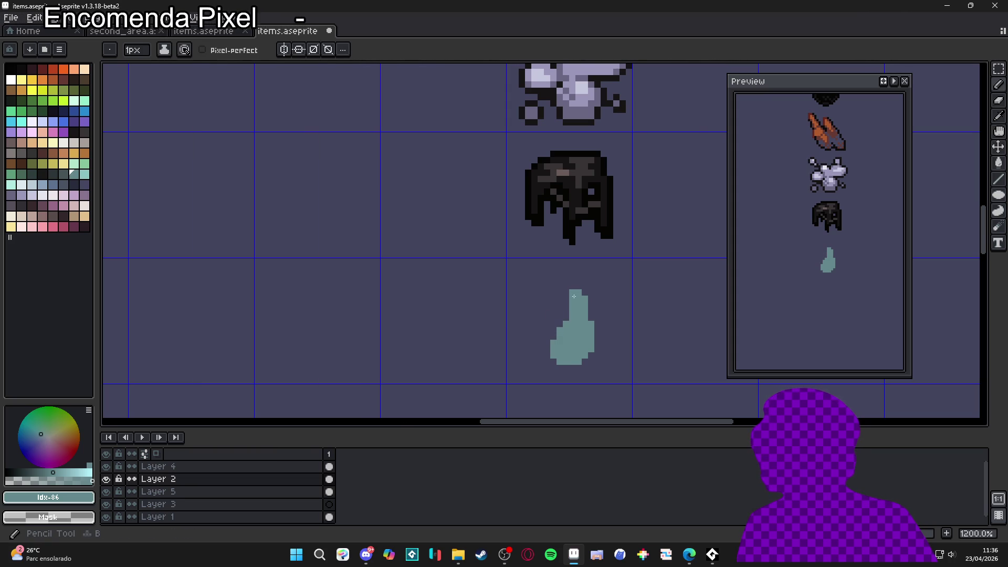
pyautogui.keyDown('alt'); pyautogui.click(599, 333); pyautogui.keyUp('alt')
pyautogui.moveTo(597, 339); pyautogui.dragTo(598, 328)
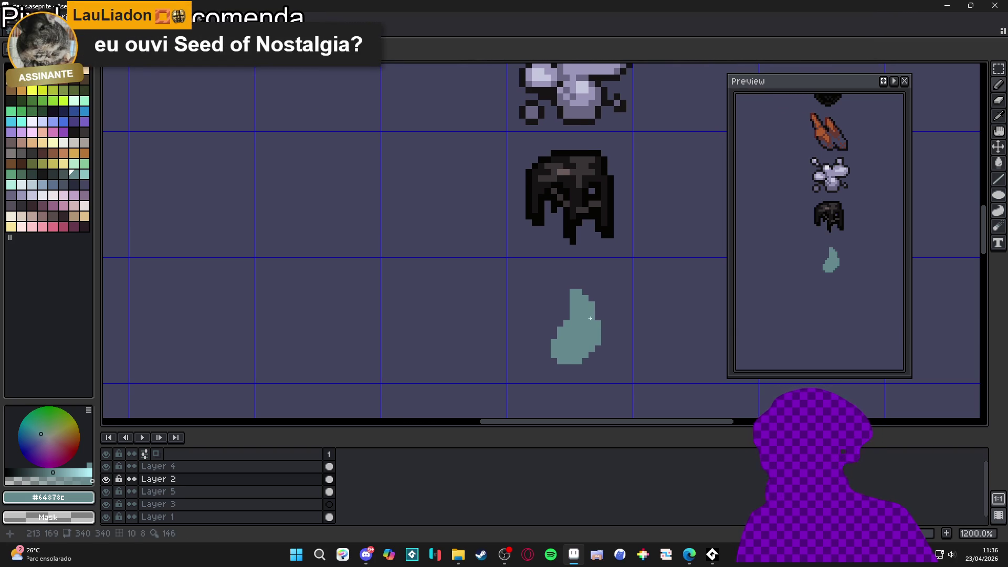
pyautogui.scroll(2, 590, 318)
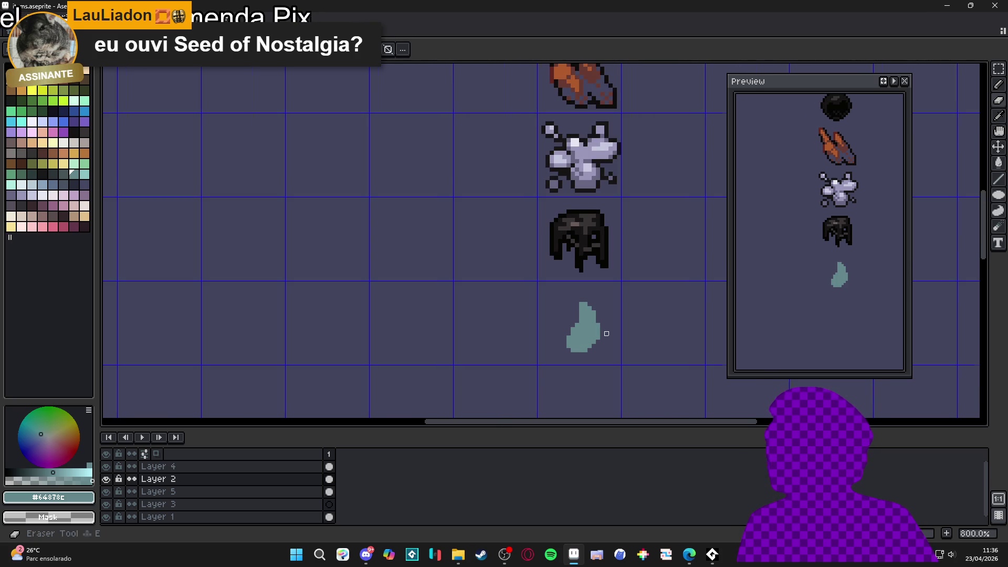
pyautogui.scroll(-2, 595, 341)
pyautogui.scroll(-1, 590, 360)
pyautogui.scroll(1, 589, 361)
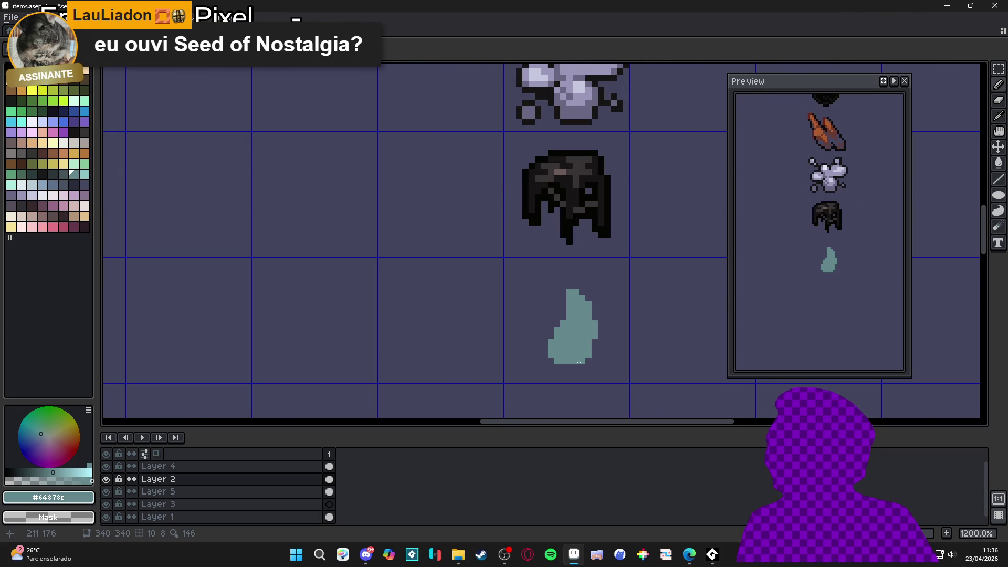
pyautogui.click(568, 366)
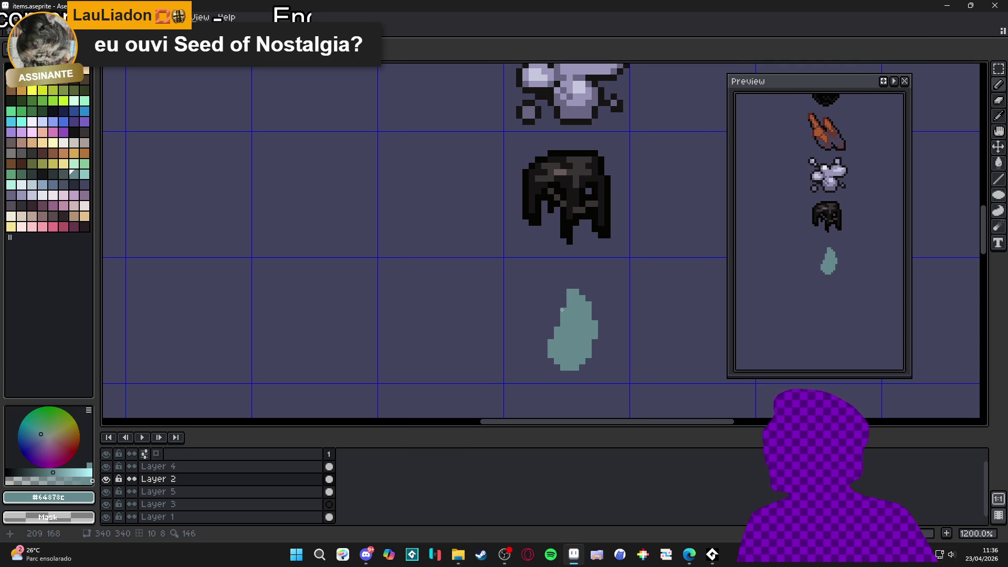
pyautogui.click(589, 311)
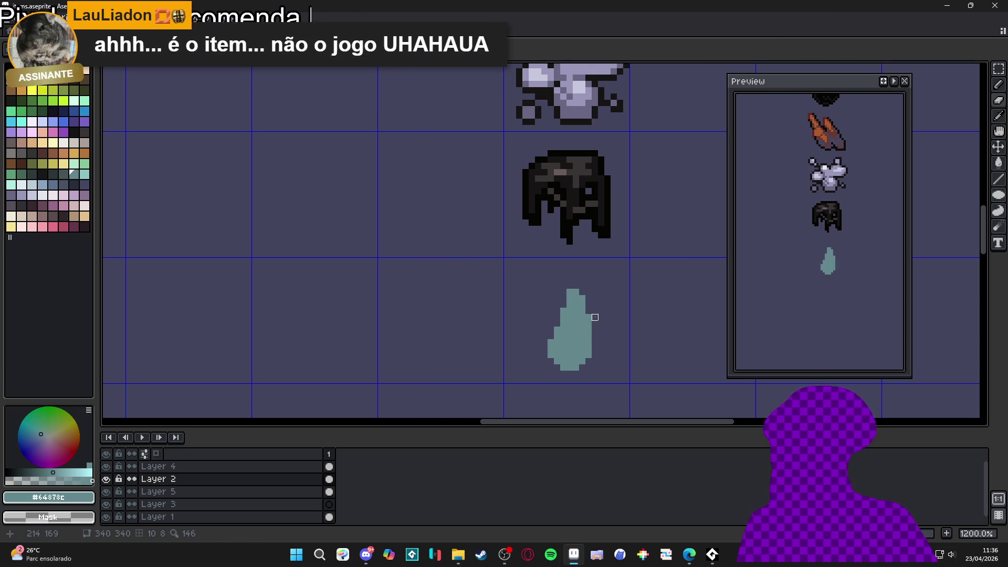
# Step: Save items.aseprite with the finished teal teardrop as the sixth sprite
pyautogui.hotkey('ctrl', 's')
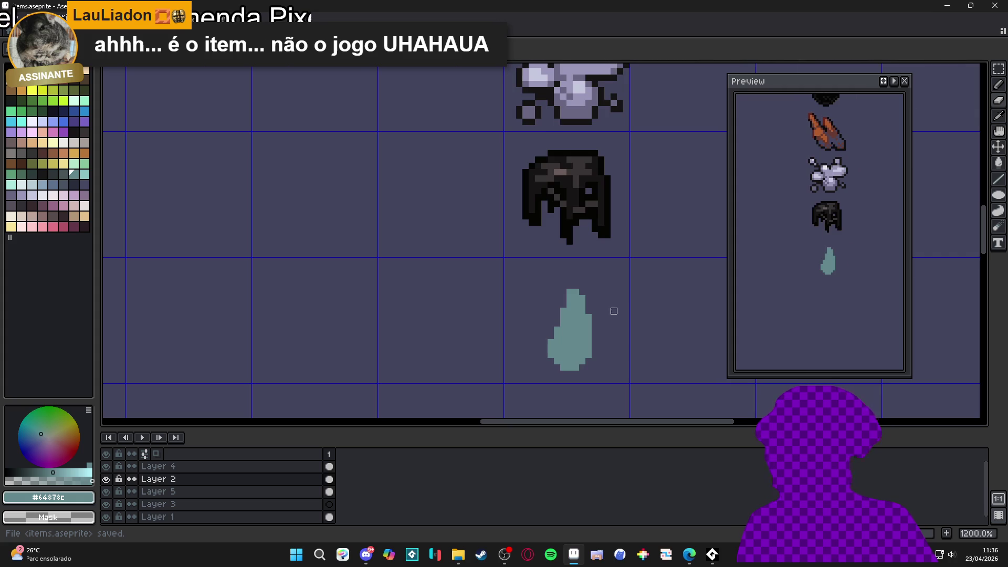
pyautogui.scroll(-4, 614, 311)
pyautogui.scroll(2, 614, 311)
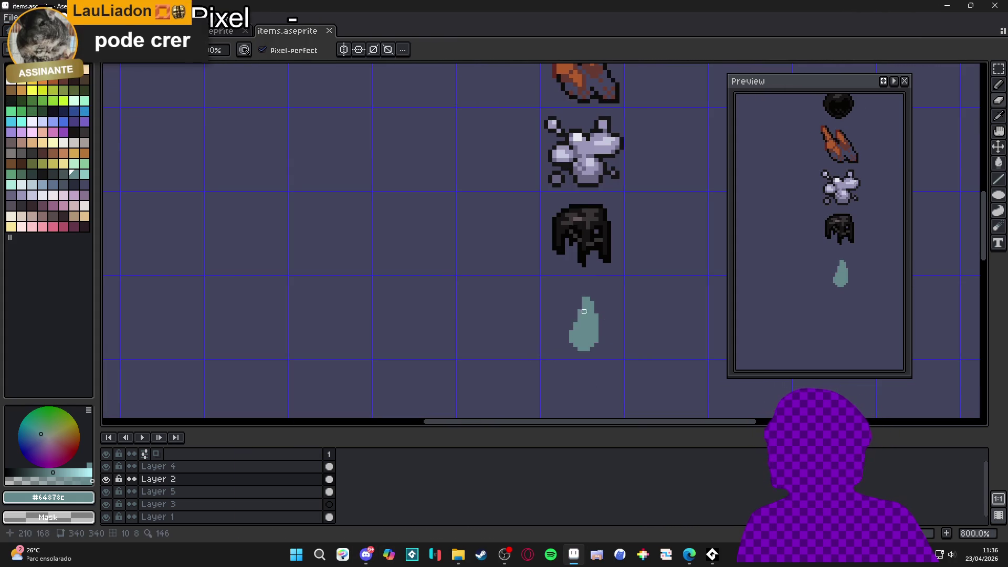
pyautogui.scroll(2, 596, 311)
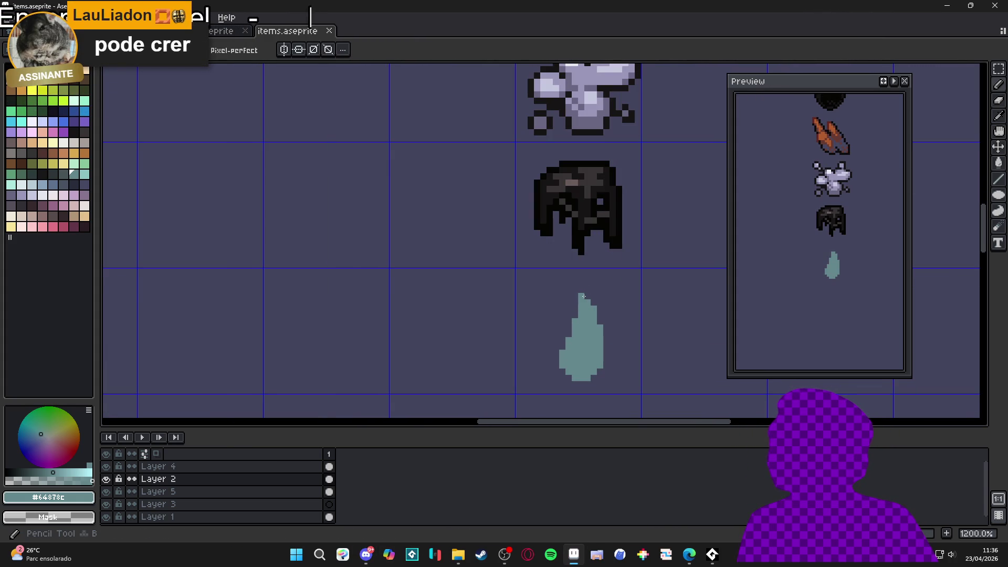
pyautogui.scroll(-3, 586, 295)
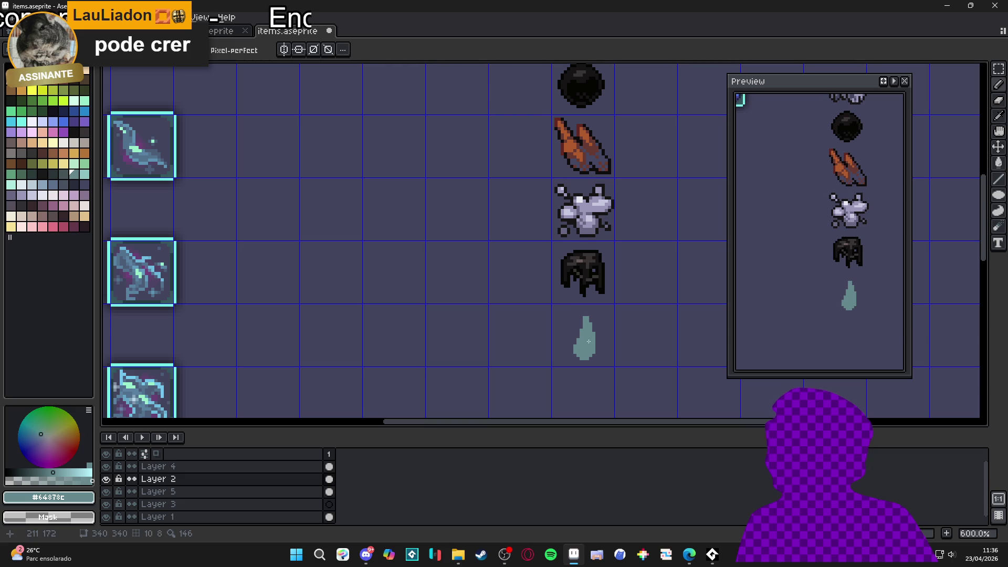
pyautogui.press('m')
pyautogui.scroll(1, 588, 341)
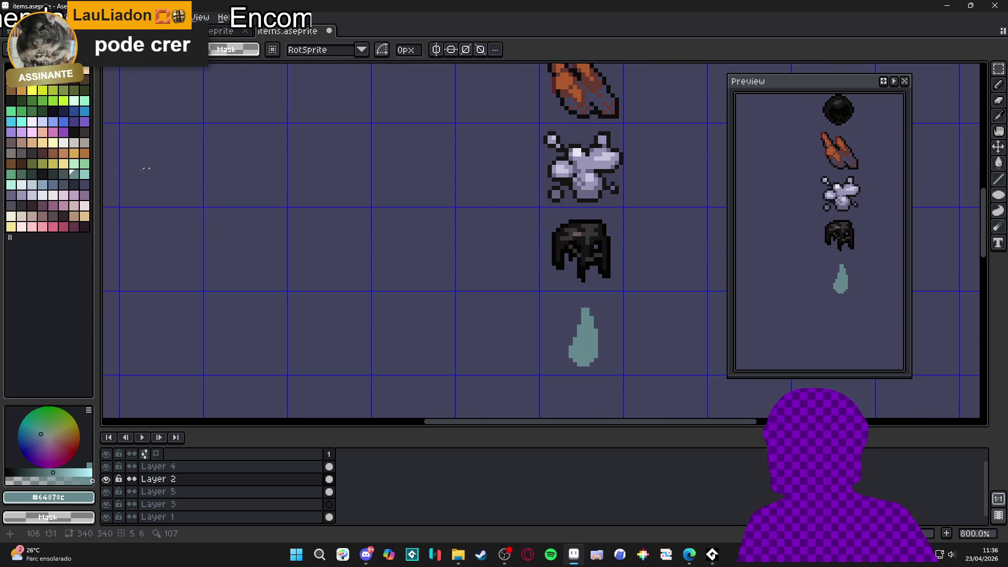
# Step: Outline the selected teal droplet in dark palette colour Idx-84
pyautogui.click(53, 174)
pyautogui.moveTo(558, 306); pyautogui.dragTo(611, 374)
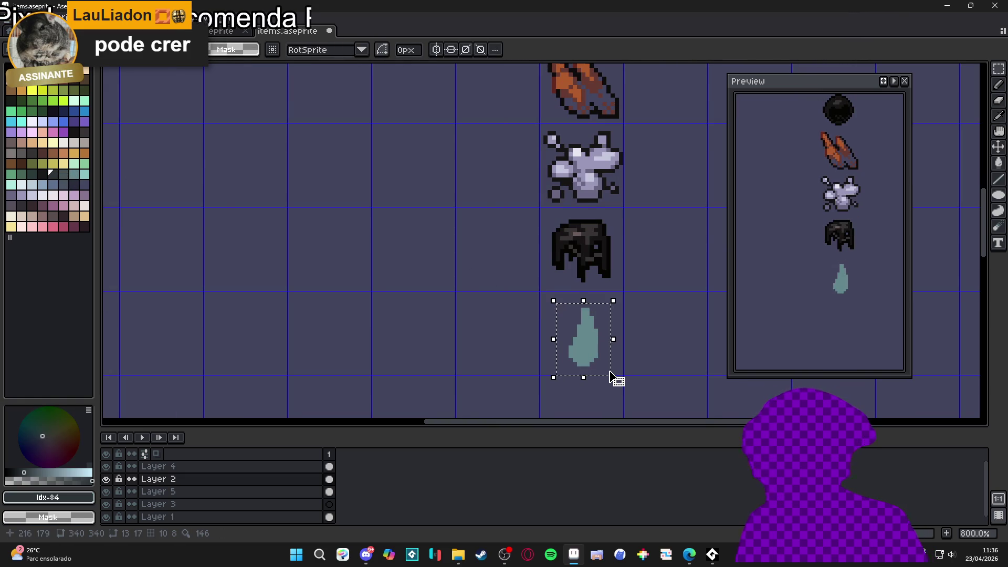
pyautogui.hotkey('shift', 'o')
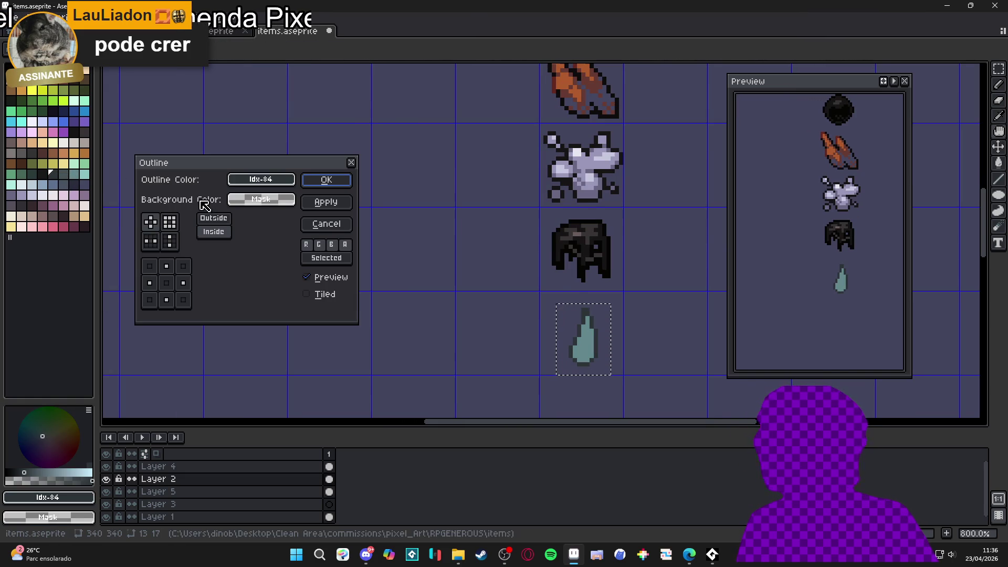
pyautogui.click(326, 180)
pyautogui.scroll(3, 611, 308)
# Step: Switch to the Pencil and sample the drop's teal fill colour
pyautogui.press('b')
pyautogui.scroll(-3, 571, 327)
pyautogui.scroll(4, 571, 326)
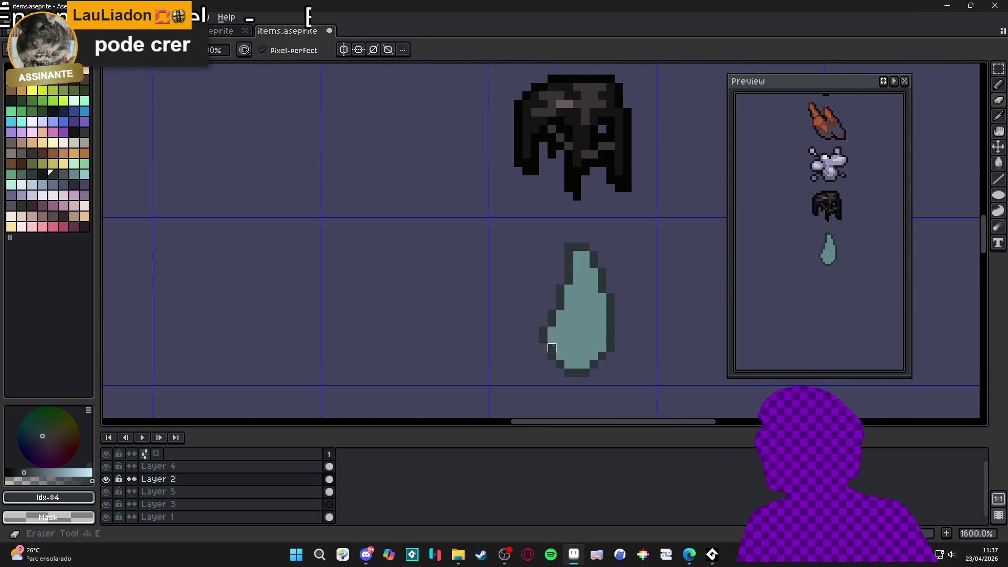
pyautogui.scroll(-3, 547, 344)
pyautogui.scroll(3, 559, 321)
pyautogui.keyDown('alt'); pyautogui.click(570, 327); pyautogui.keyUp('alt')
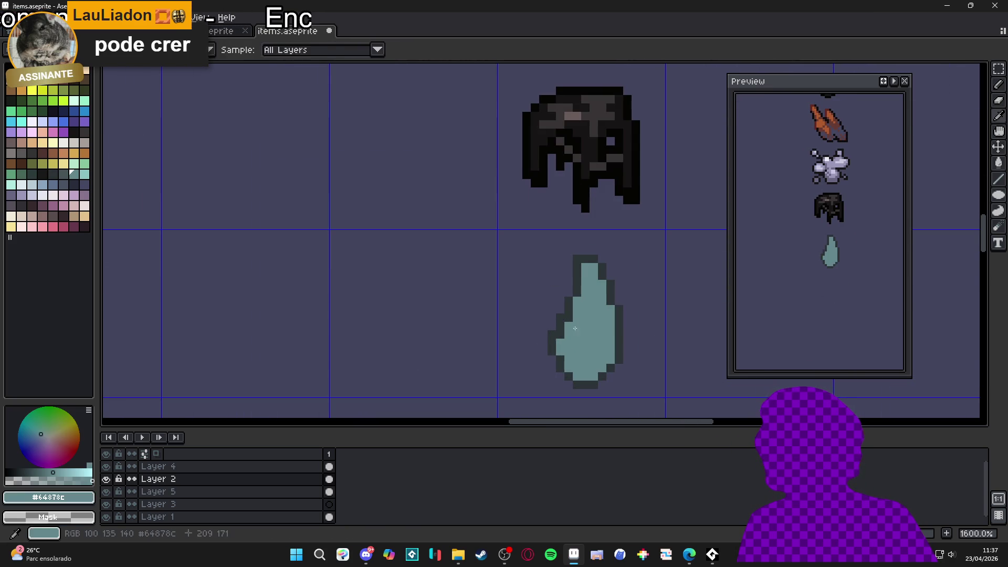
# Step: Rework the droplet's bottom-right dark outline pixels
pyautogui.scroll(-4, 560, 336)
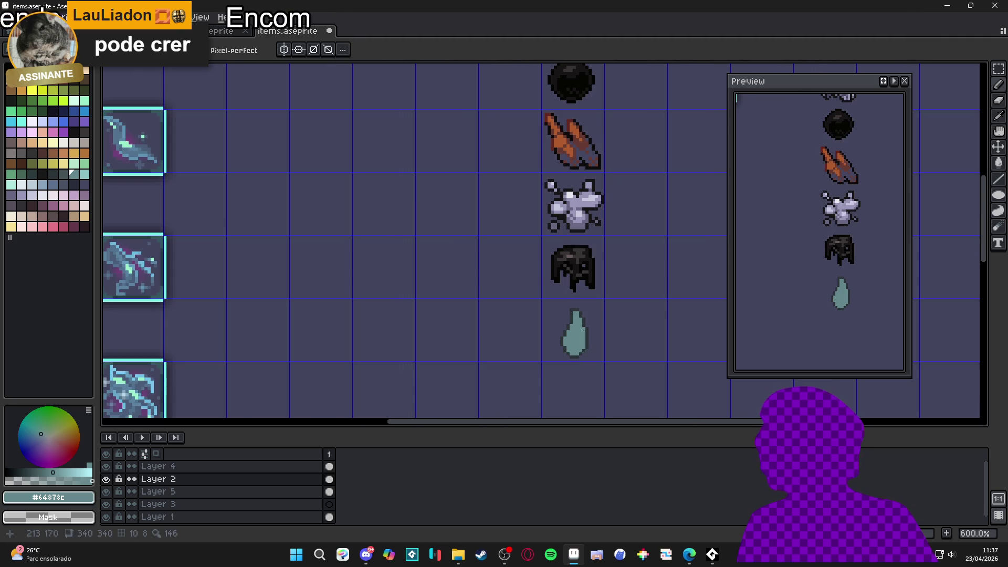
pyautogui.scroll(4, 583, 337)
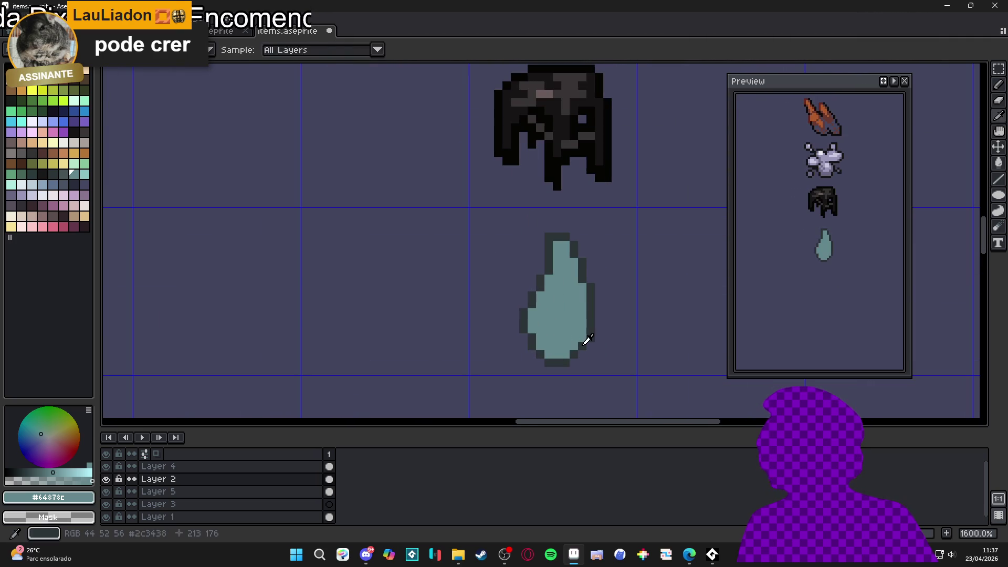
pyautogui.keyDown('alt'); pyautogui.click(588, 339); pyautogui.keyUp('alt')
pyautogui.scroll(-5, 589, 339)
pyautogui.moveTo(611, 347); pyautogui.dragTo(606, 346)
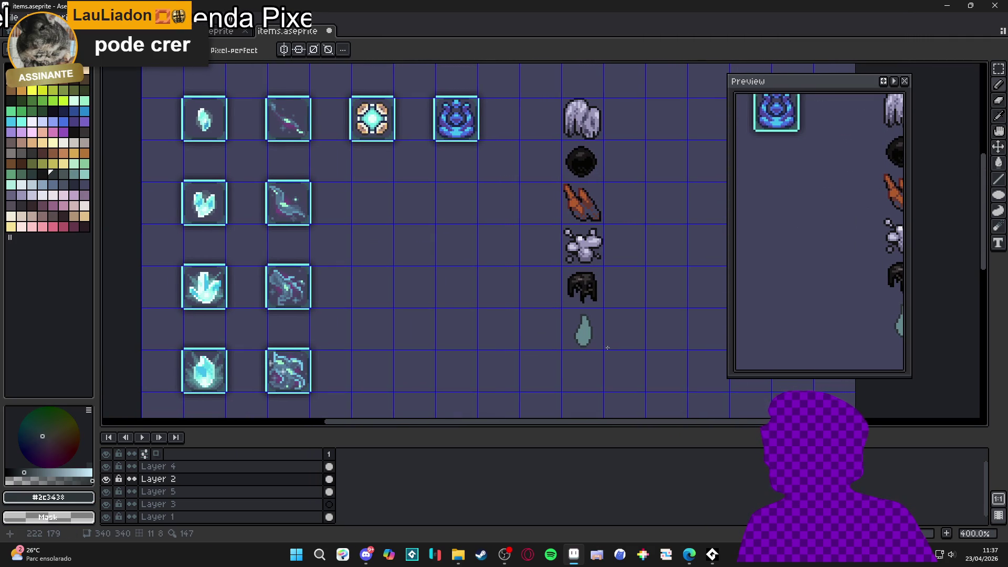
pyautogui.scroll(6, 606, 346)
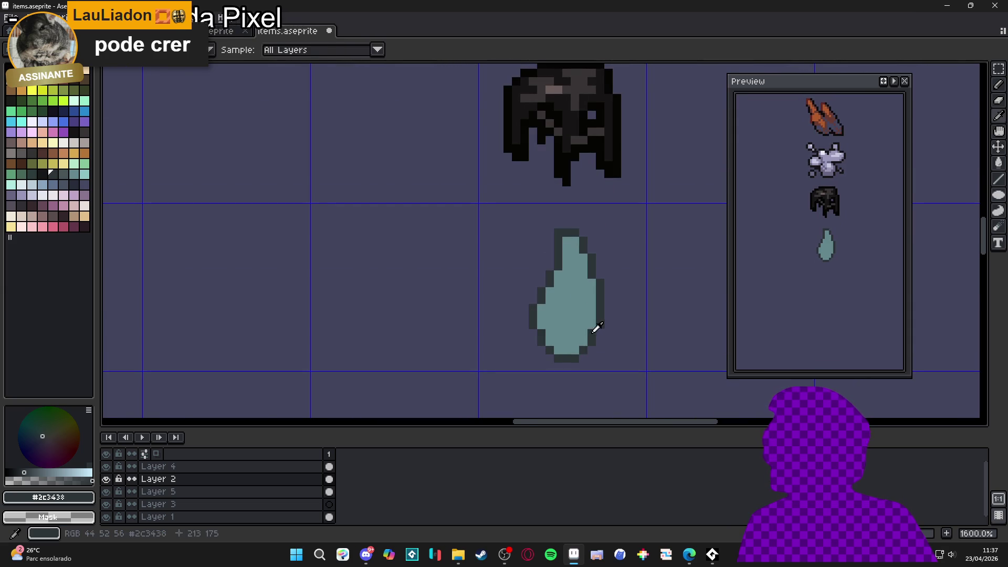
pyautogui.press('b')
pyautogui.click(592, 350)
pyautogui.hotkey('ctrl', 'z')
pyautogui.click(584, 359)
pyautogui.keyDown('alt'); pyautogui.click(586, 338); pyautogui.keyUp('alt')
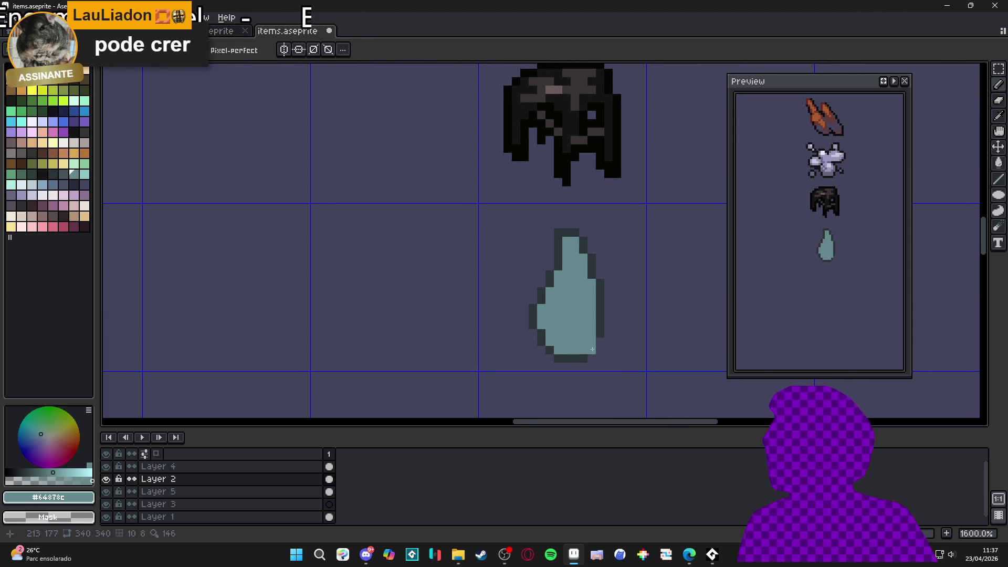
pyautogui.keyDown('alt'); pyautogui.click(592, 347); pyautogui.keyUp('alt')
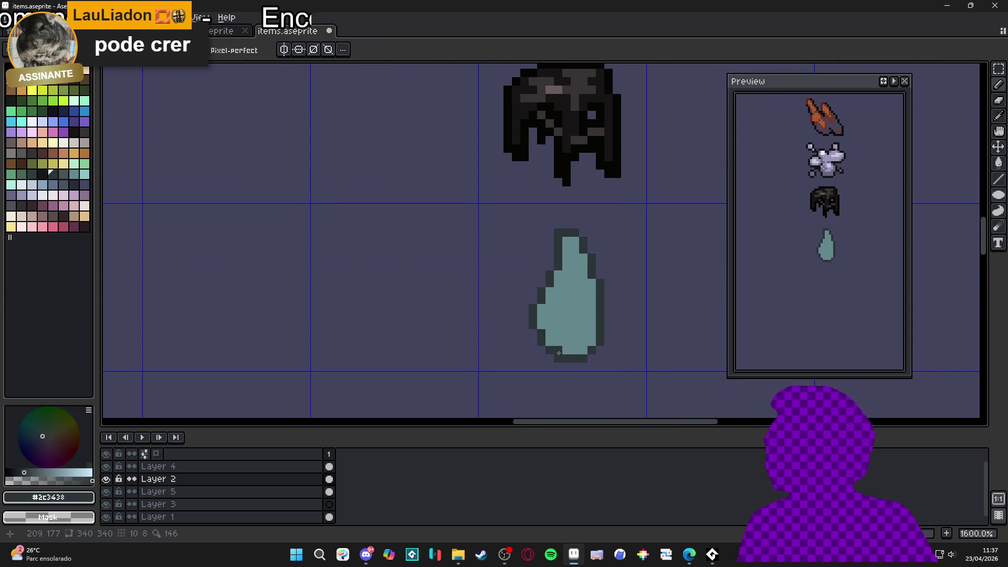
# Step: Paint a light cyan highlight streak down the middle of the drop
pyautogui.click(84, 174)
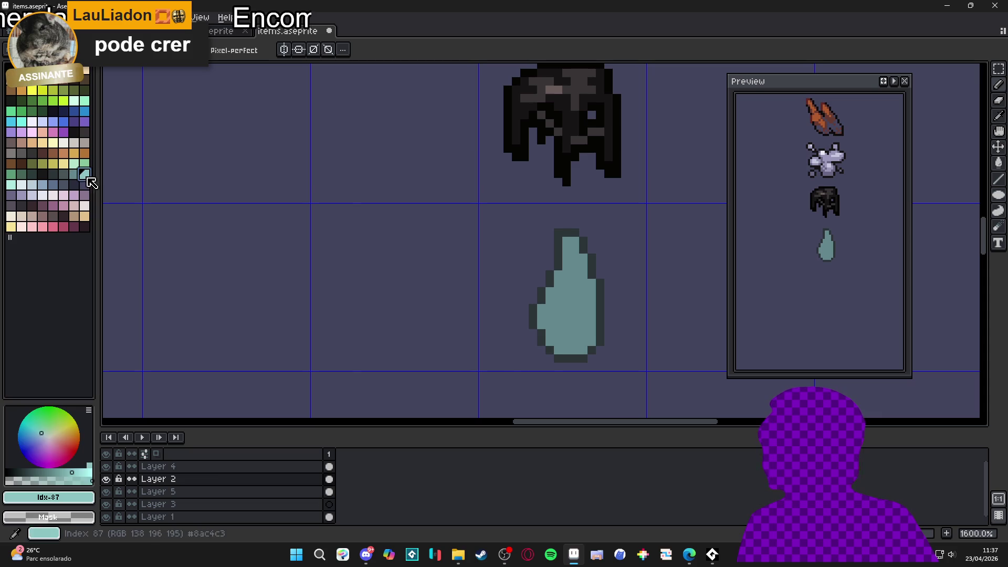
pyautogui.keyDown('alt'); pyautogui.click(561, 358); pyautogui.keyUp('alt')
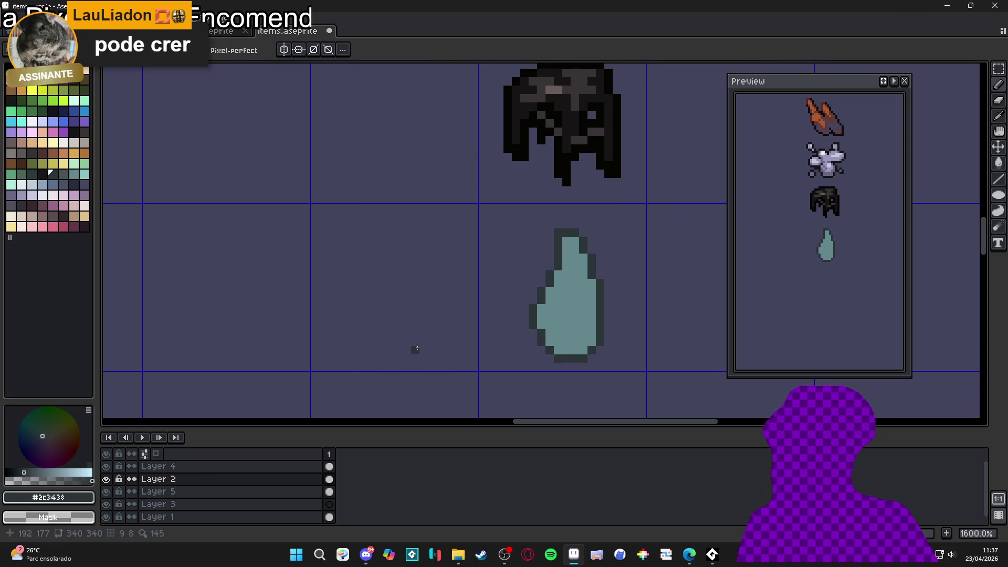
pyautogui.click(84, 174)
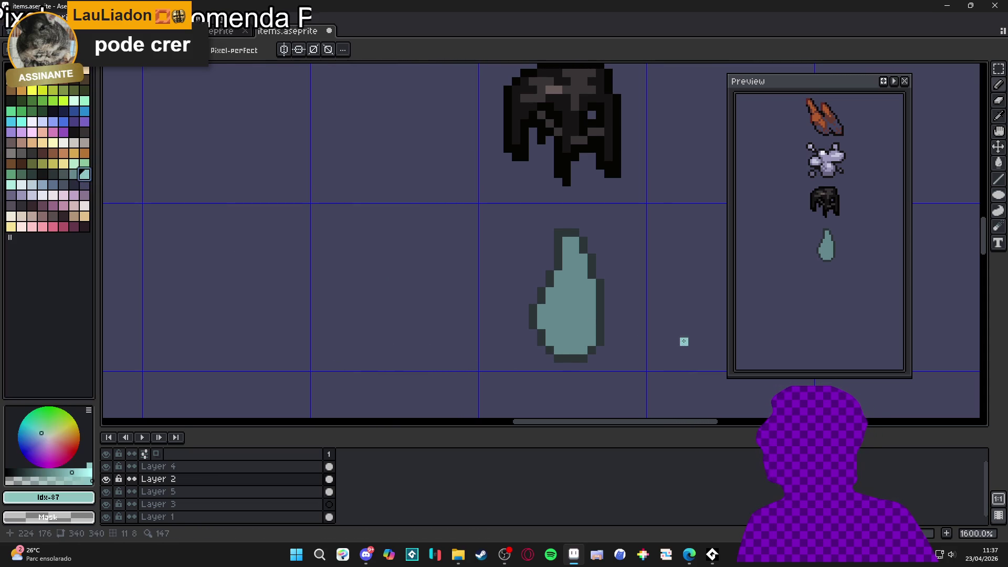
pyautogui.click(572, 288)
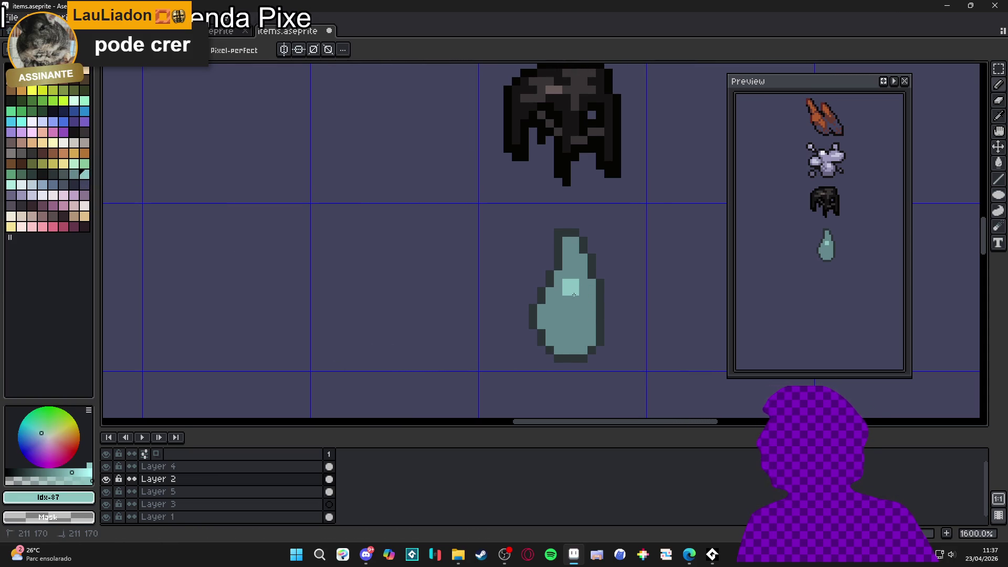
pyautogui.click(567, 309)
pyautogui.click(576, 268)
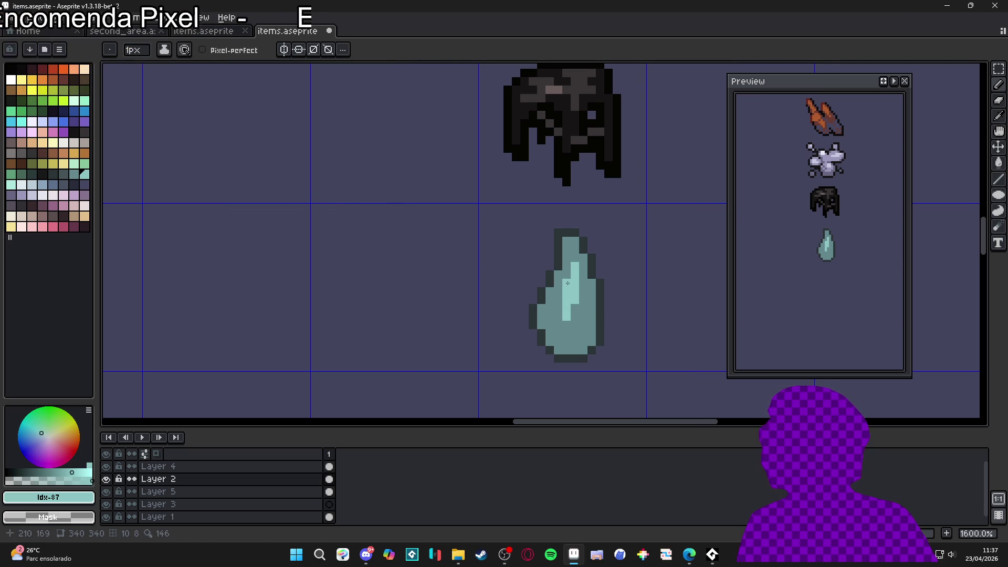
# Step: Shade the drop's right side and lower half in dark teal
pyautogui.click(63, 174)
pyautogui.click(574, 308)
pyautogui.moveTo(580, 313)
pyautogui.mouseDown()
pyautogui.moveTo(581, 294)
pyautogui.moveTo(575, 323)
pyautogui.moveTo(565, 322)
pyautogui.mouseUp()
pyautogui.click(564, 308)
pyautogui.click(557, 317)
pyautogui.moveTo(569, 329); pyautogui.dragTo(584, 324)
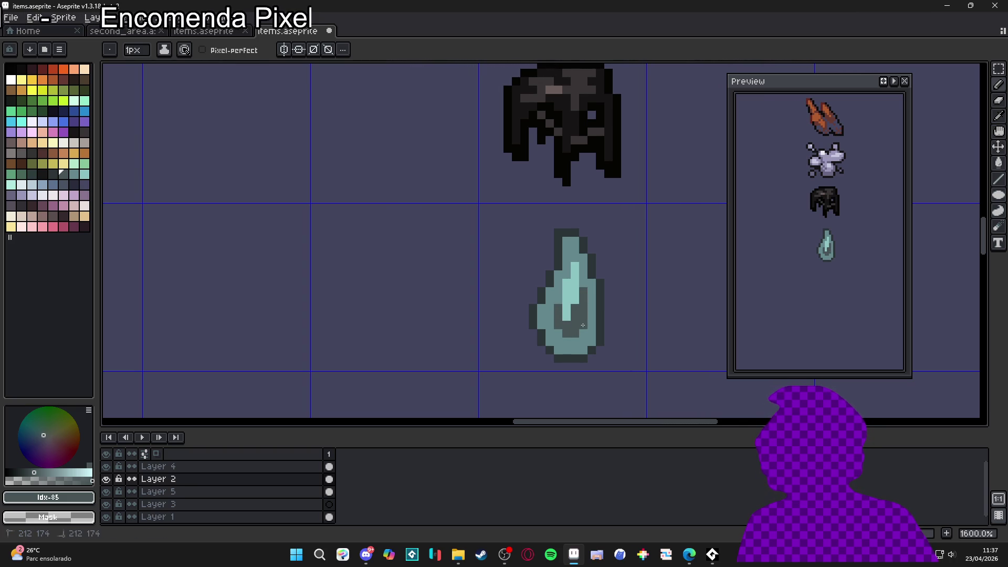
# Step: Try greenish and pale teal #8ac4c3 touches on the highlight, then undo them
pyautogui.keyDown('alt'); pyautogui.click(573, 274); pyautogui.keyUp('alt')
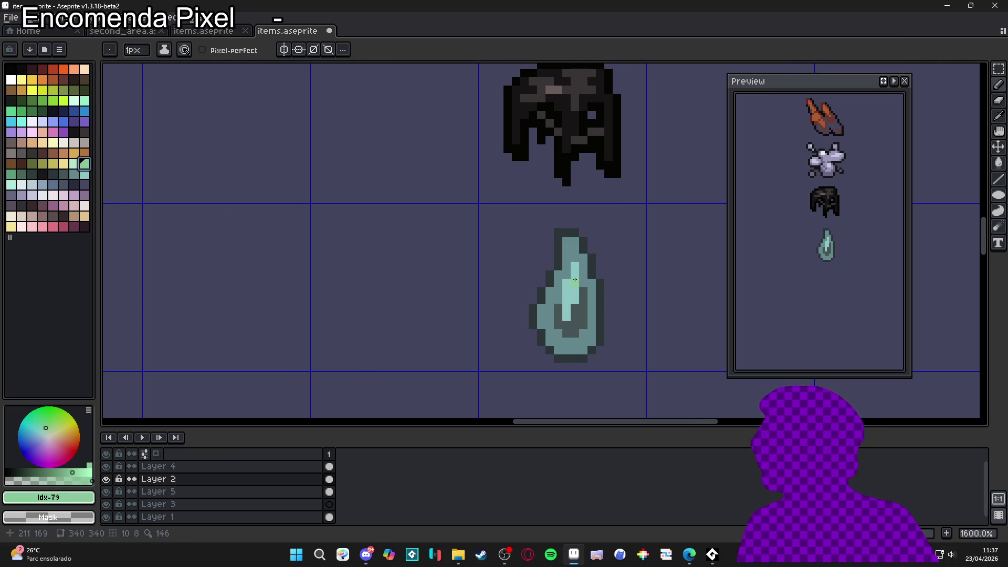
pyautogui.moveTo(575, 265); pyautogui.dragTo(569, 289)
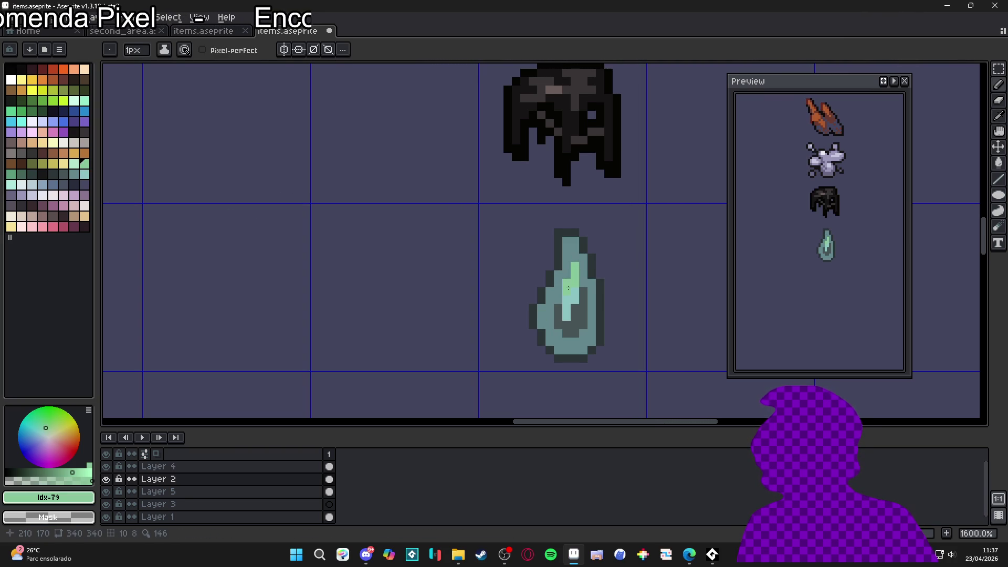
pyautogui.hotkey('ctrl', 'z')
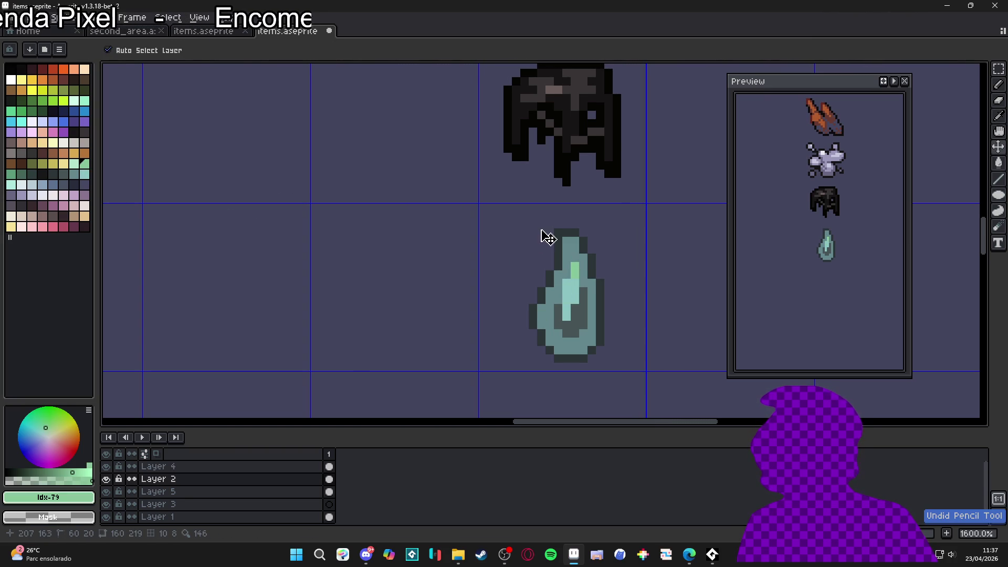
pyautogui.keyDown('alt'); pyautogui.click(578, 323); pyautogui.keyUp('alt')
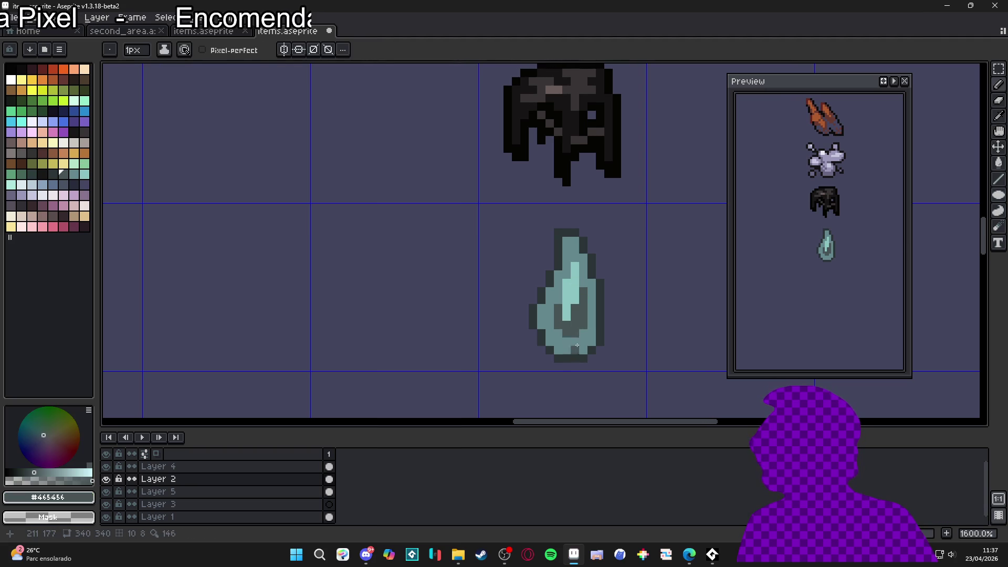
pyautogui.keyDown('alt'); pyautogui.click(578, 344); pyautogui.keyUp('alt')
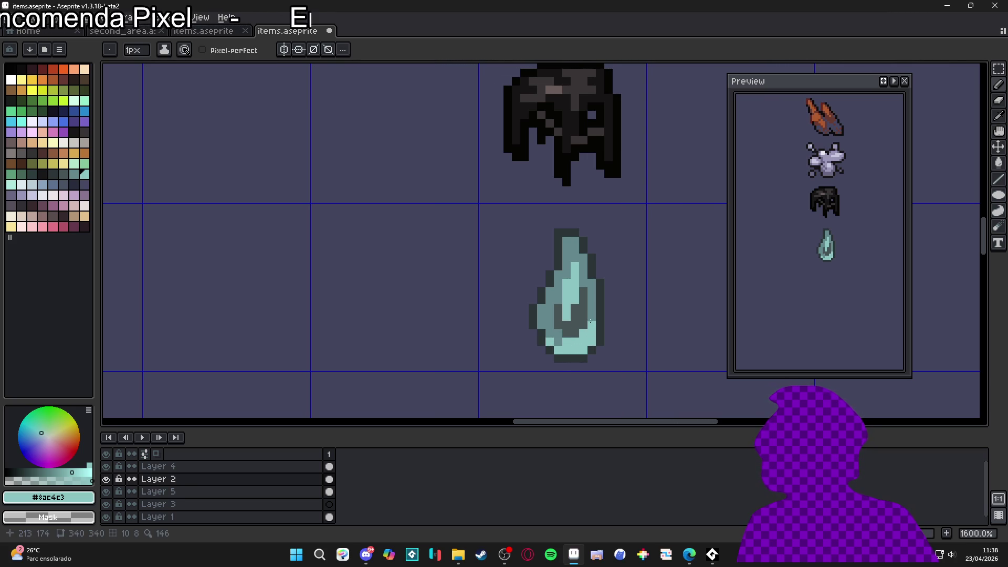
pyautogui.hotkey('ctrl', 'z')
pyautogui.hotkey('ctrl', 'z')
pyautogui.hotkey('ctrl', 'z')
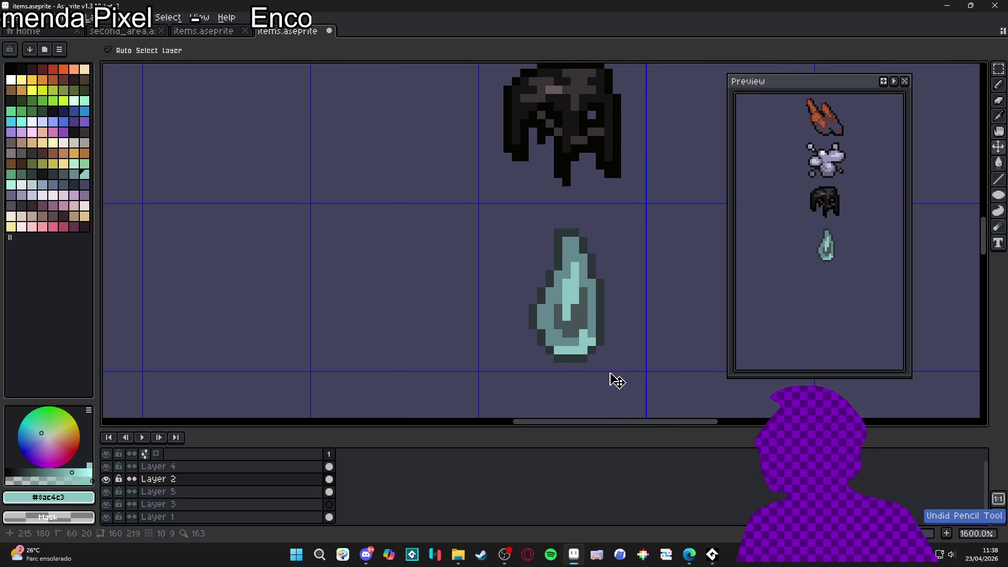
pyautogui.scroll(1, 583, 371)
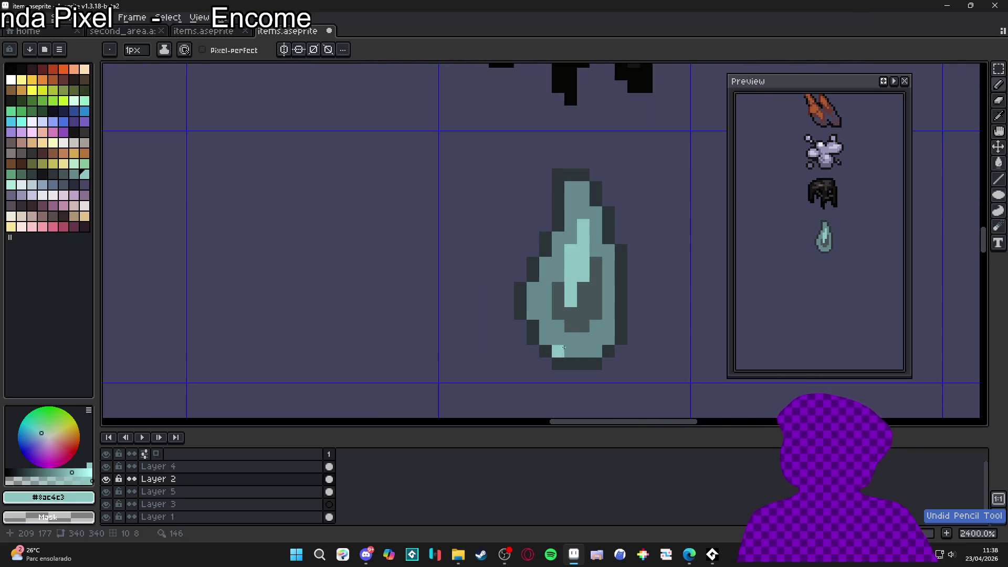
# Step: Lighten the drop's base with pale teal pixels using a 1 px brush
pyautogui.keyDown('alt'); pyautogui.click(580, 362); pyautogui.keyUp('alt')
pyautogui.keyDown('alt'); pyautogui.click(576, 288); pyautogui.keyUp('alt')
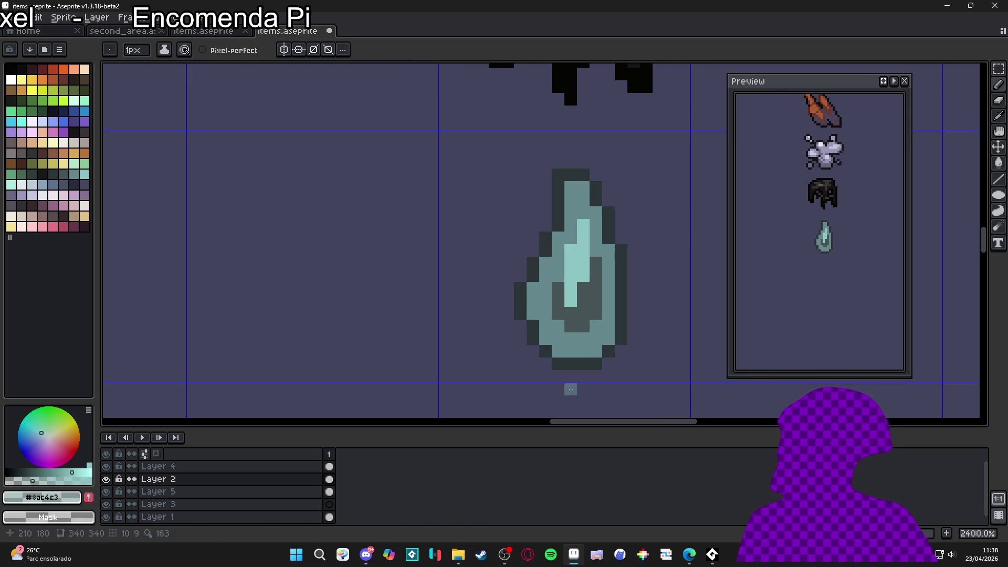
pyautogui.scroll(1, 613, 360)
pyautogui.click(604, 352)
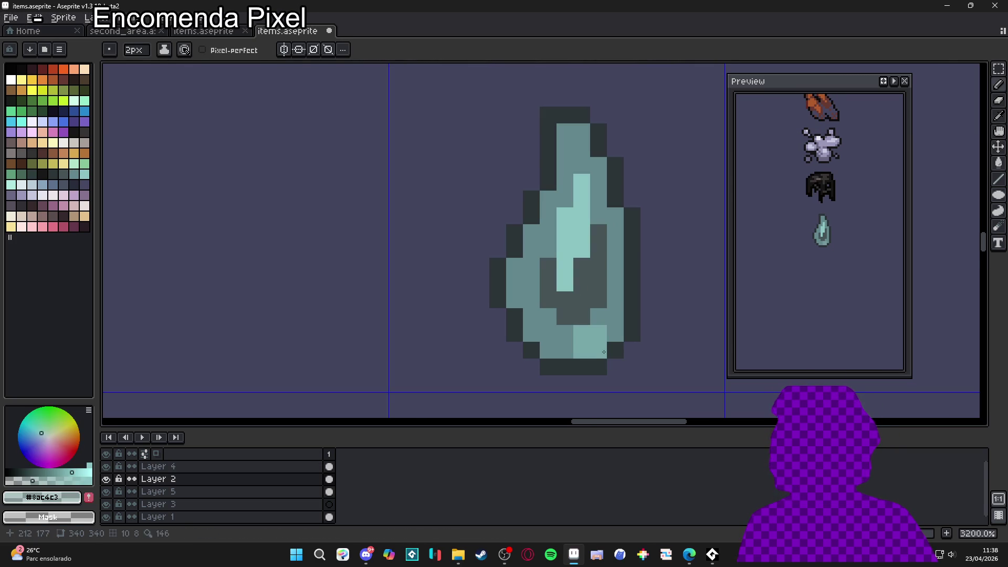
pyautogui.press('-')
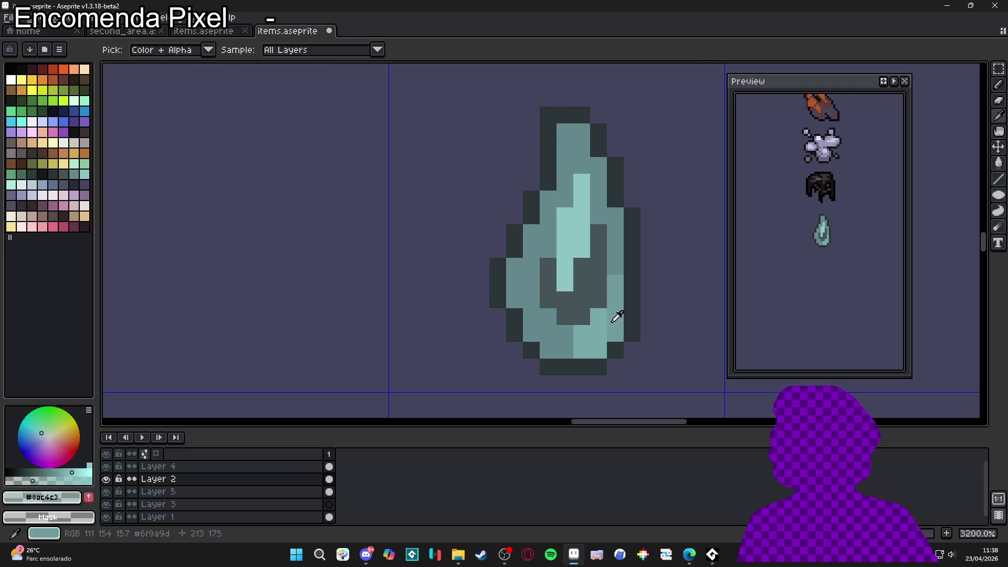
pyautogui.keyDown('alt'); pyautogui.click(619, 313); pyautogui.keyUp('alt')
pyautogui.click(564, 338)
pyautogui.click(550, 335)
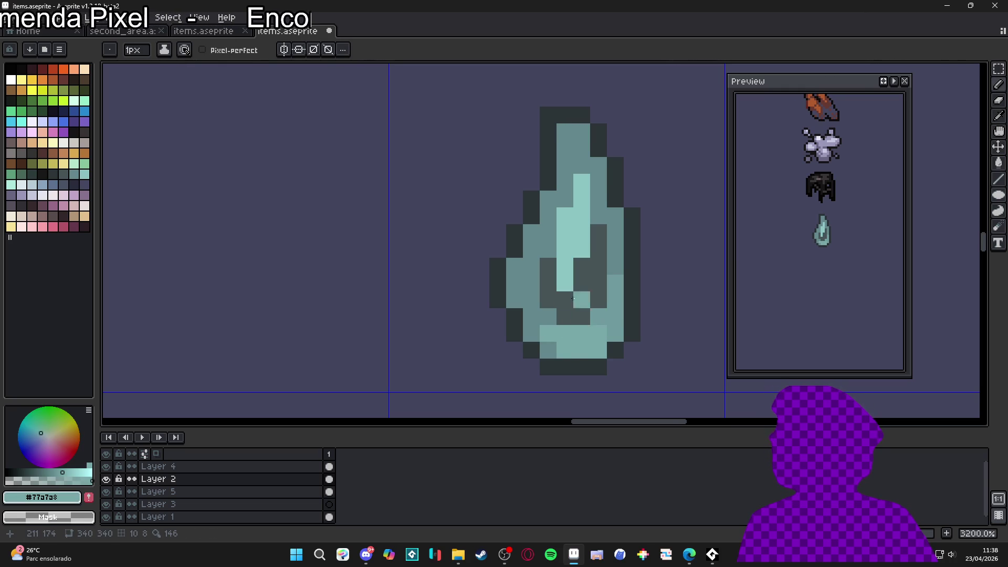
pyautogui.scroll(-2, 580, 309)
pyautogui.scroll(2, 572, 259)
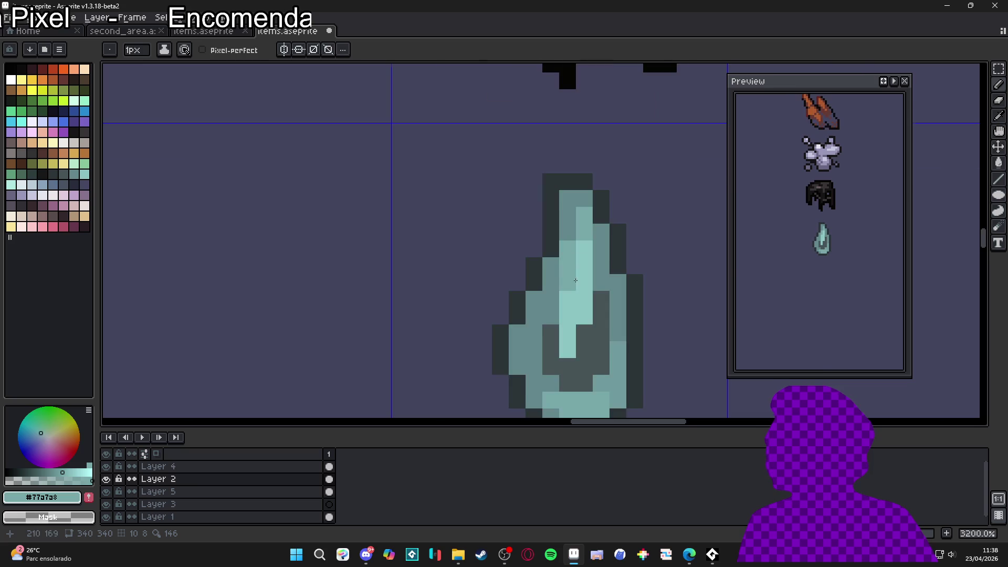
pyautogui.scroll(-4, 580, 291)
pyautogui.scroll(-1, 595, 327)
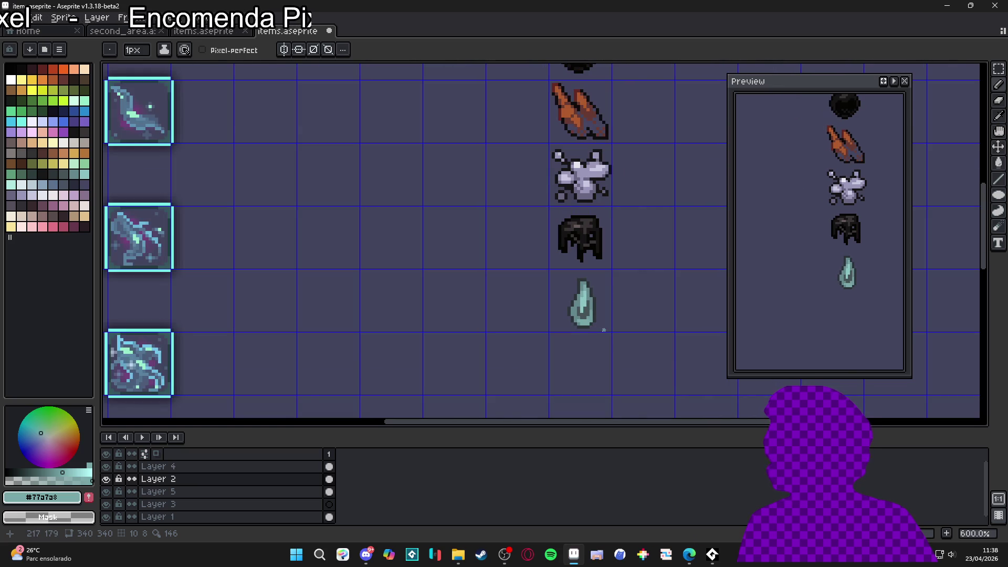
pyautogui.scroll(3, 593, 298)
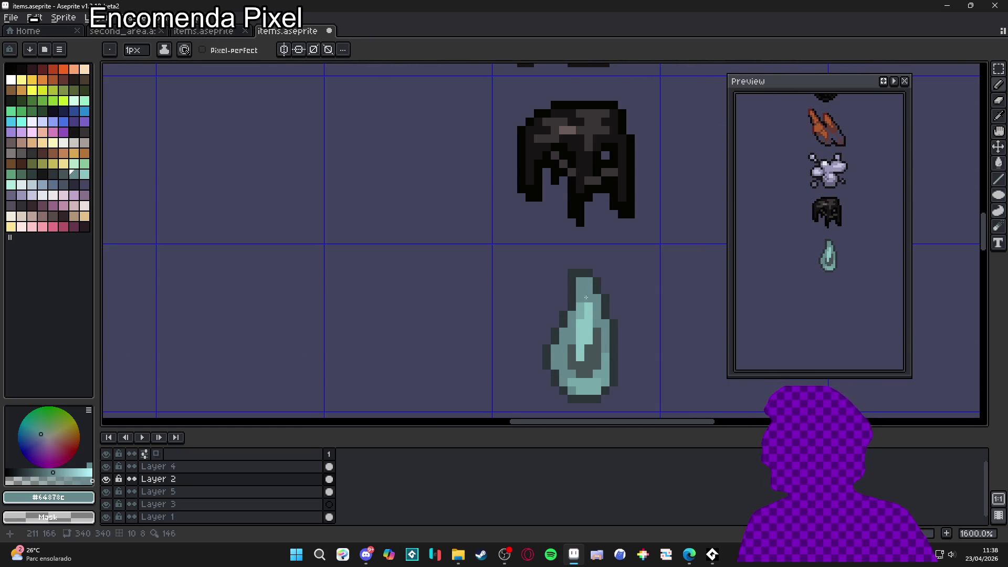
pyautogui.scroll(-2, 578, 311)
pyautogui.scroll(3, 578, 311)
# Step: Draw dark Idx-83 outline pixels down the drop's left and lower-left edges
pyautogui.keyDown('alt'); pyautogui.click(574, 289); pyautogui.keyUp('alt')
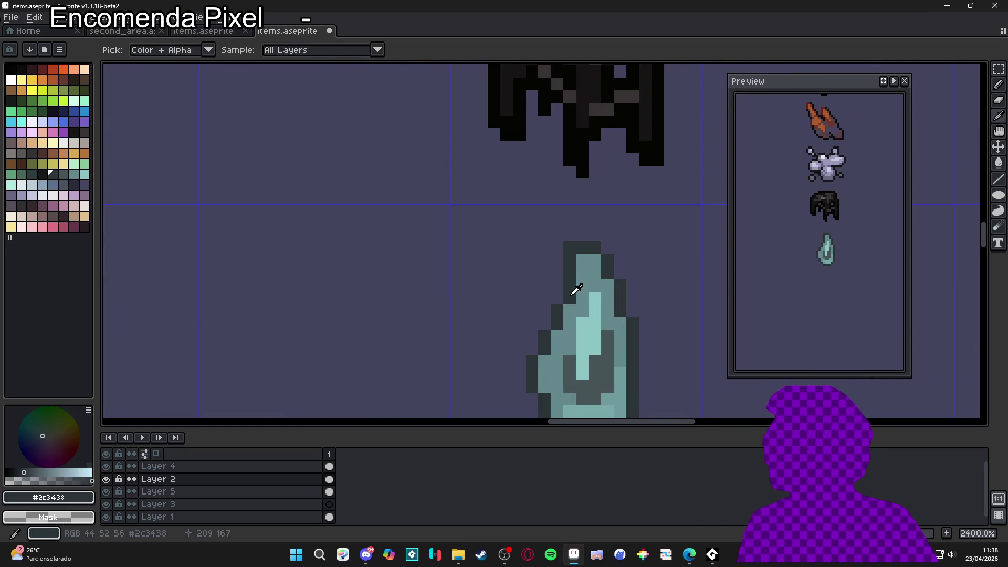
pyautogui.click(42, 174)
pyautogui.click(558, 298)
pyautogui.moveTo(558, 304)
pyautogui.mouseDown()
pyautogui.moveTo(558, 324)
pyautogui.moveTo(539, 262)
pyautogui.mouseUp()
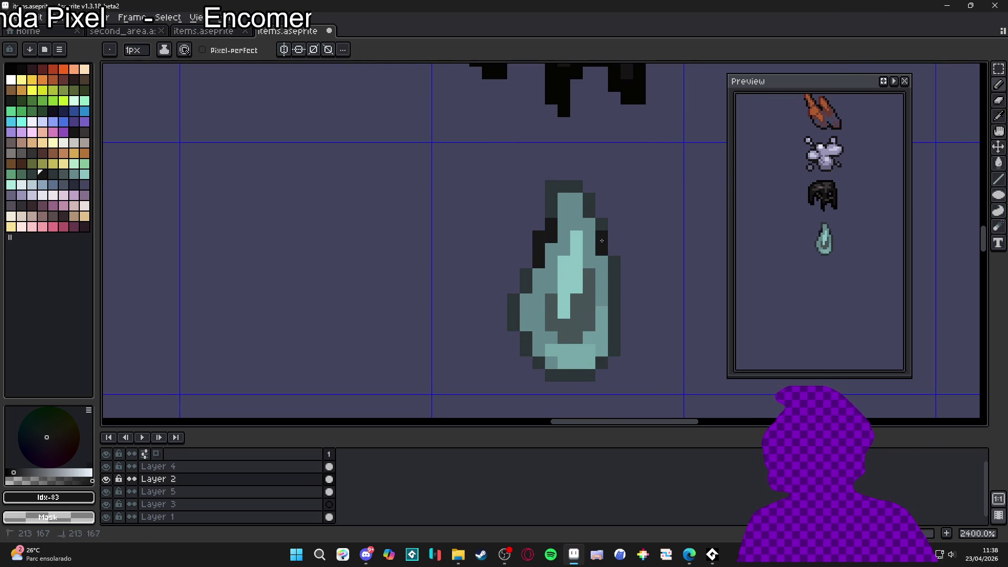
pyautogui.moveTo(526, 350); pyautogui.dragTo(510, 299)
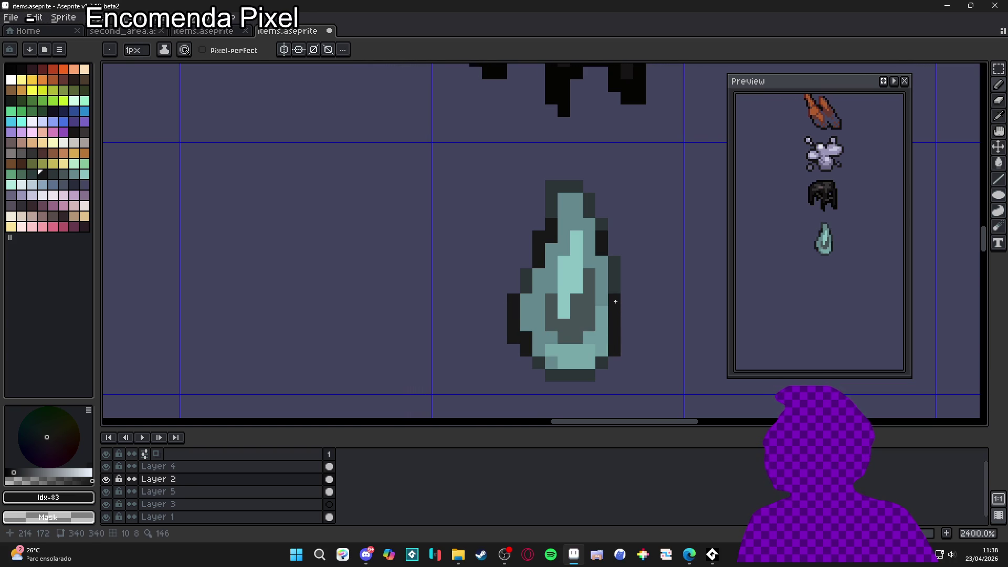
pyautogui.scroll(-4, 584, 323)
pyautogui.scroll(-1, 585, 323)
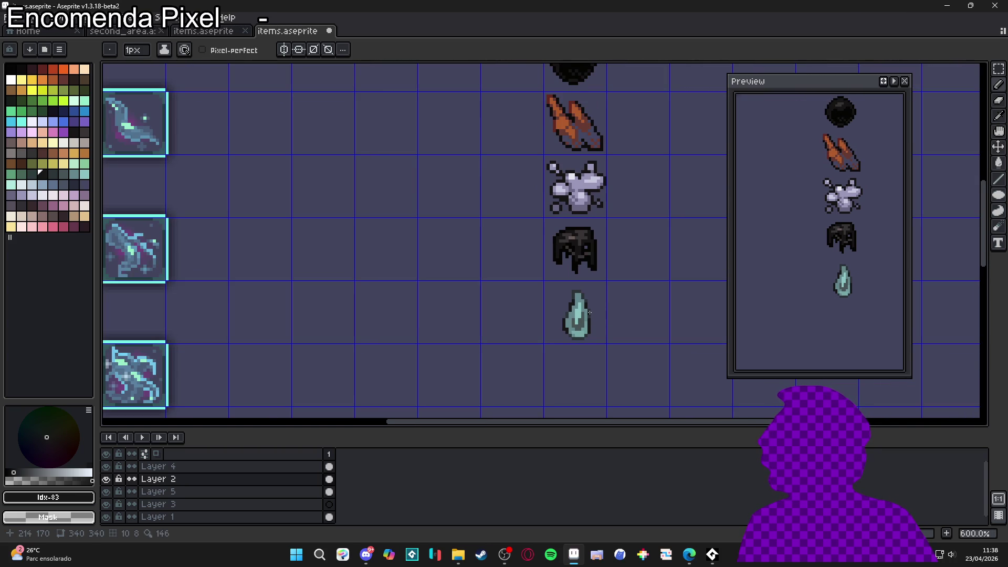
# Step: Undo the last stroke, then select the droplet's cell and nudge it up one pixel
pyautogui.scroll(2, 592, 306)
pyautogui.keyDown('alt'); pyautogui.click(583, 283); pyautogui.keyUp('alt')
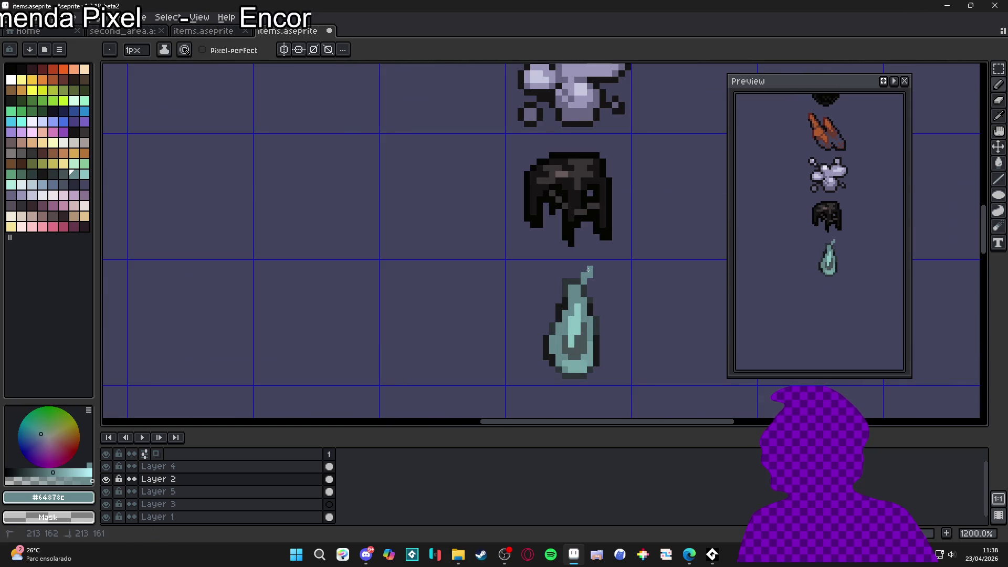
pyautogui.hotkey('ctrl', 'z')
pyautogui.scroll(-4, 598, 332)
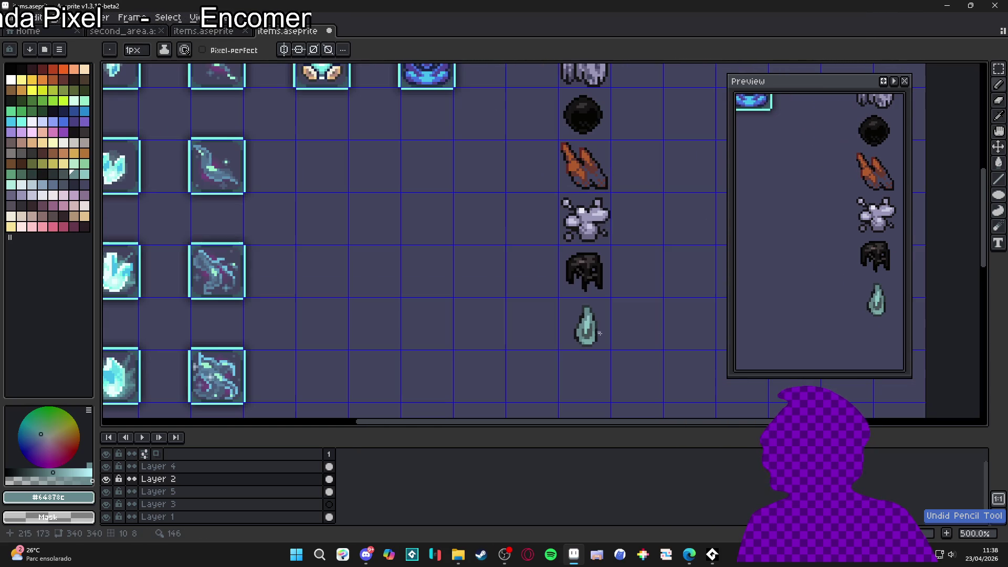
pyautogui.press('m')
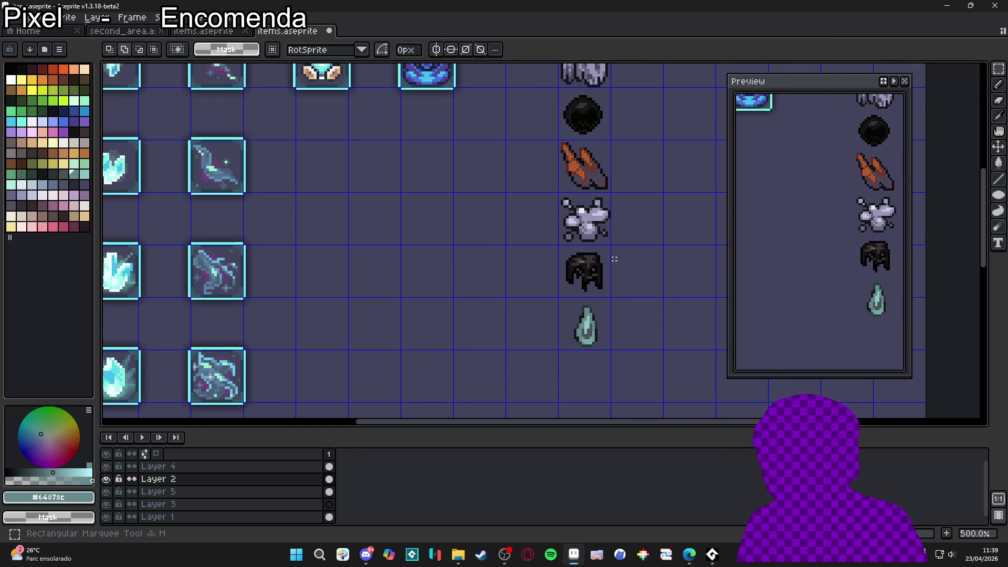
pyautogui.scroll(1, 569, 295)
pyautogui.moveTo(566, 303); pyautogui.dragTo(604, 338)
pyautogui.press('Up')
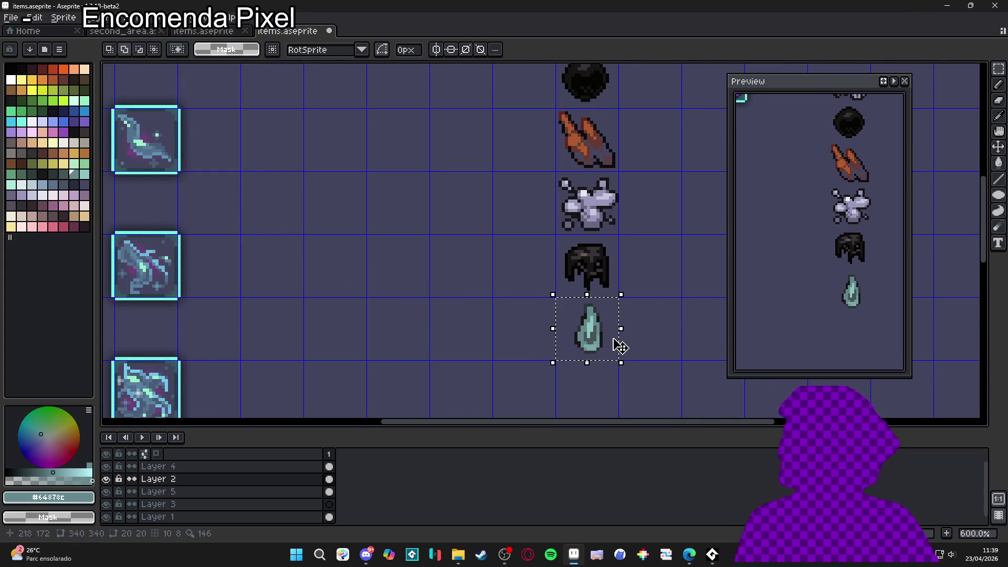
pyautogui.click(642, 345)
# Step: Reselect the droplet's cell, adjust it again, then deselect and zoom out
pyautogui.scroll(-1, 642, 346)
pyautogui.scroll(2, 612, 333)
pyautogui.hotkey('ctrl', 'shift', 'd')
pyautogui.press('Up')
pyautogui.click(688, 349)
pyautogui.scroll(-2, 668, 353)
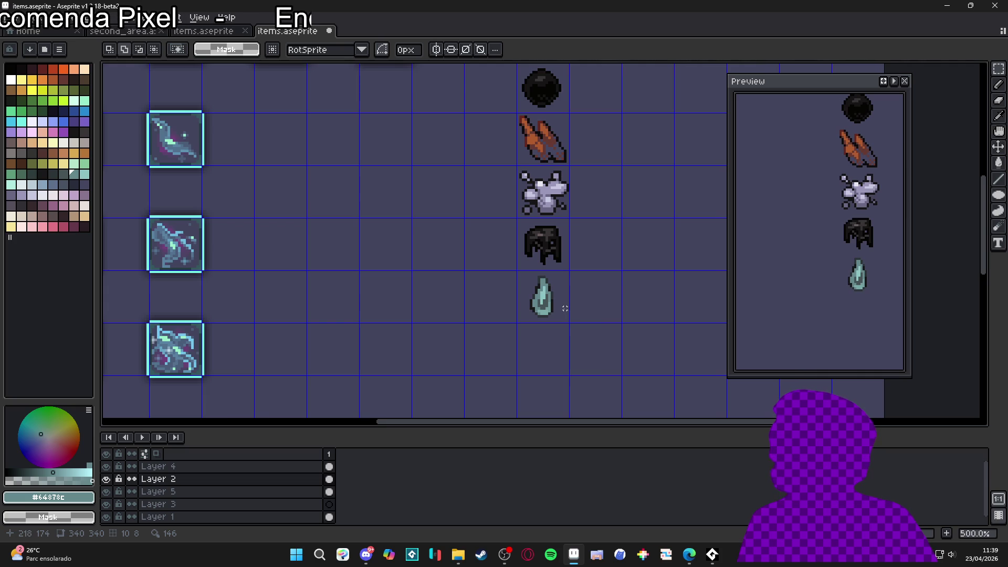
pyautogui.scroll(-1, 589, 307)
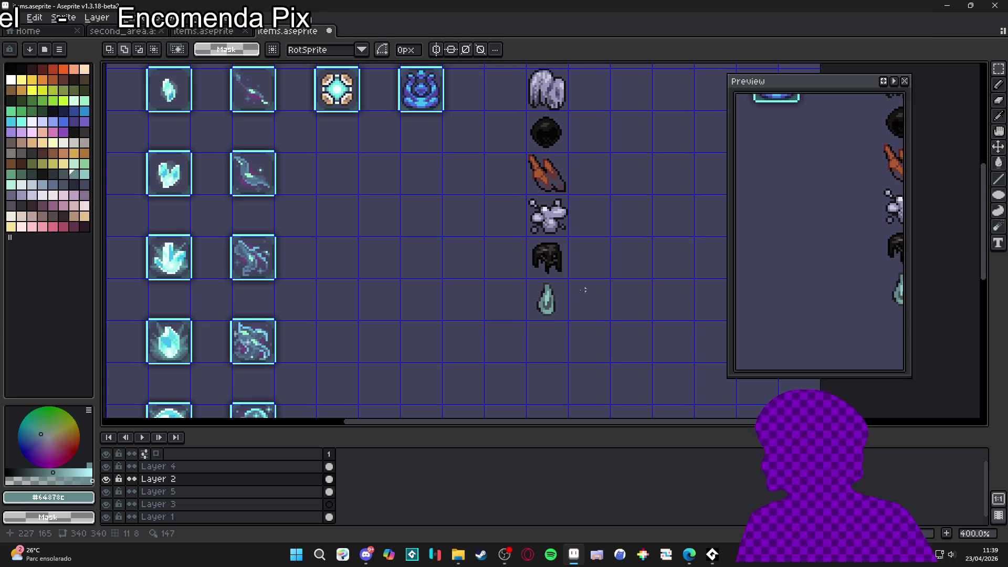
pyautogui.scroll(-1, 565, 310)
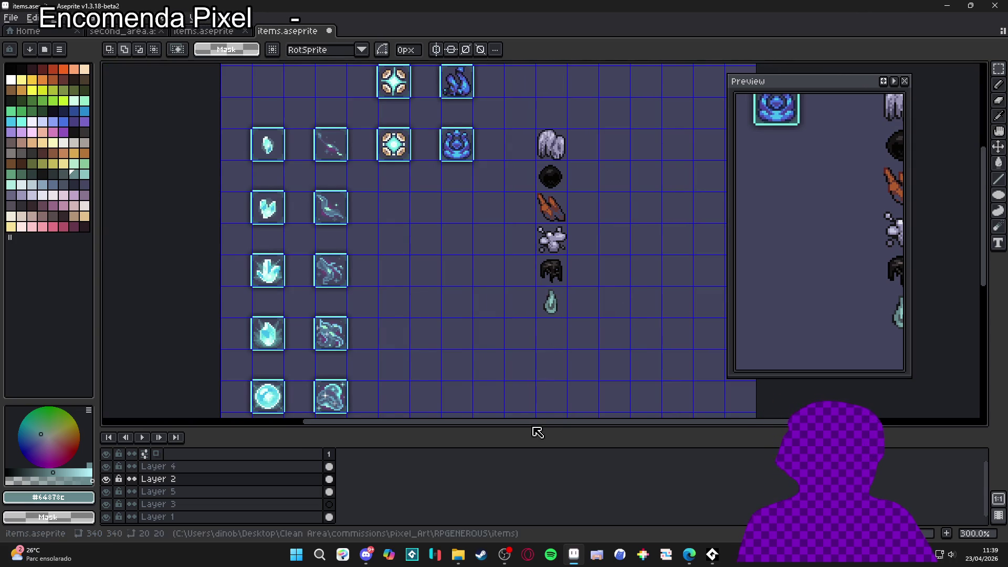
# Step: Save items.aseprite
pyautogui.moveTo(522, 345); pyautogui.dragTo(526, 310)
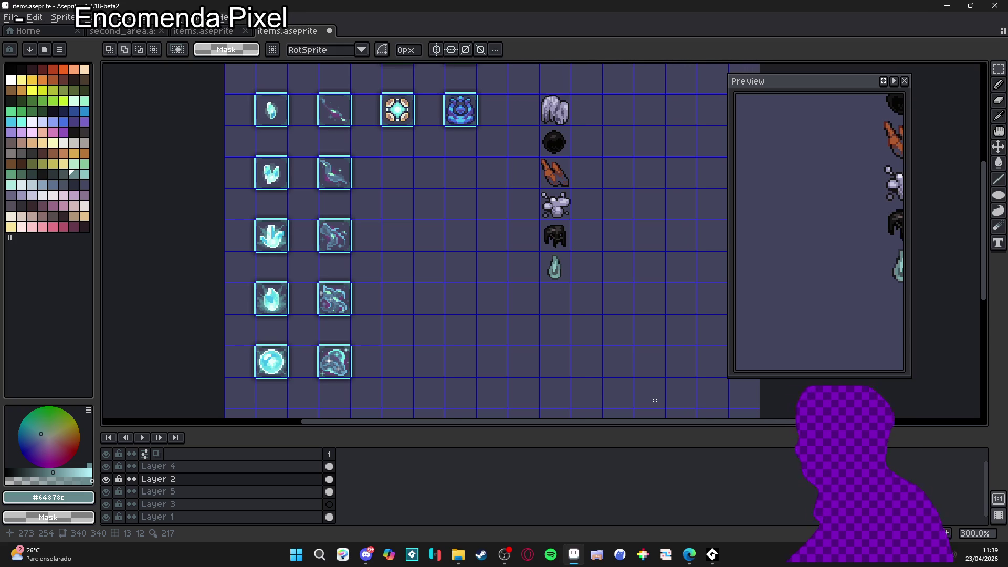
pyautogui.moveTo(690, 554)
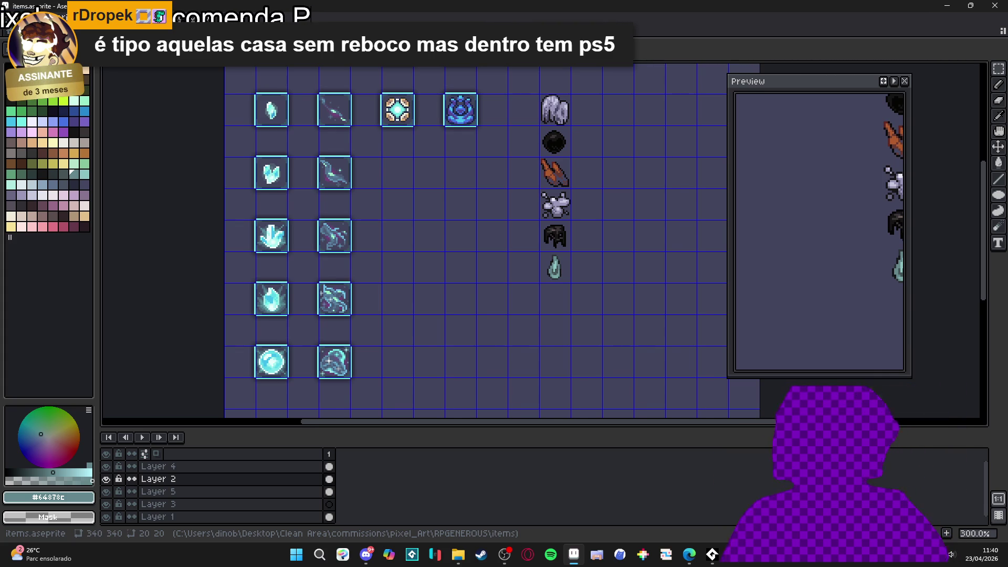
pyautogui.scroll(1, 644, 221)
pyautogui.hotkey('ctrl', 's')
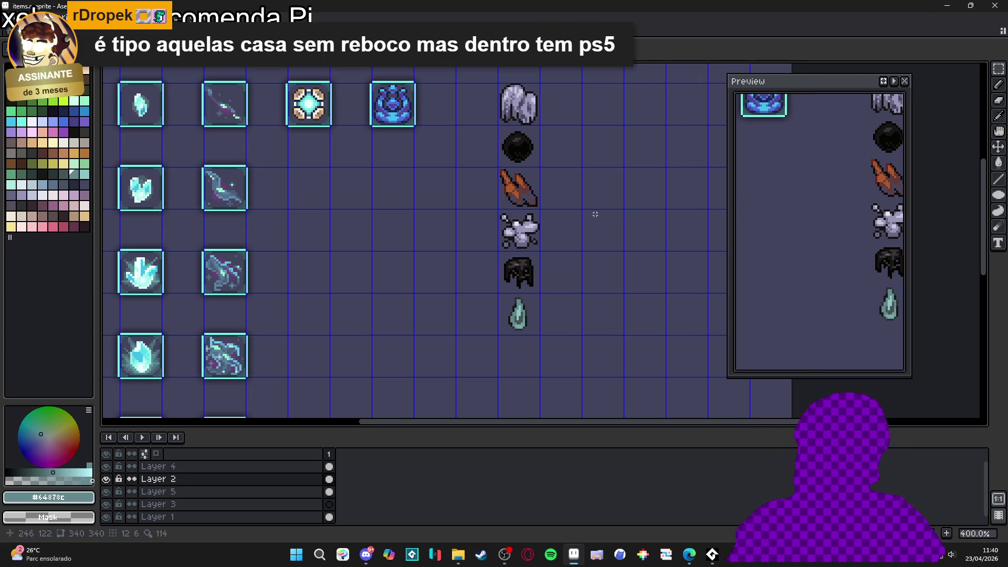
pyautogui.moveTo(526, 289); pyautogui.dragTo(517, 289)
pyautogui.hotkey('ctrl', 's')
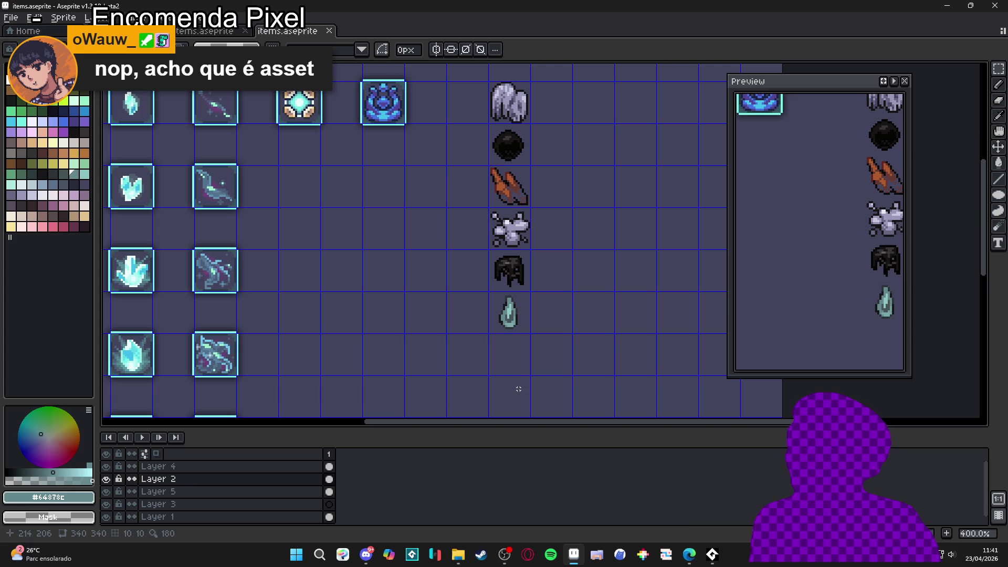
# Step: Check the browser, then take the Pencil and eyedrop the helmet's near-black #171516
pyautogui.moveTo(689, 554)
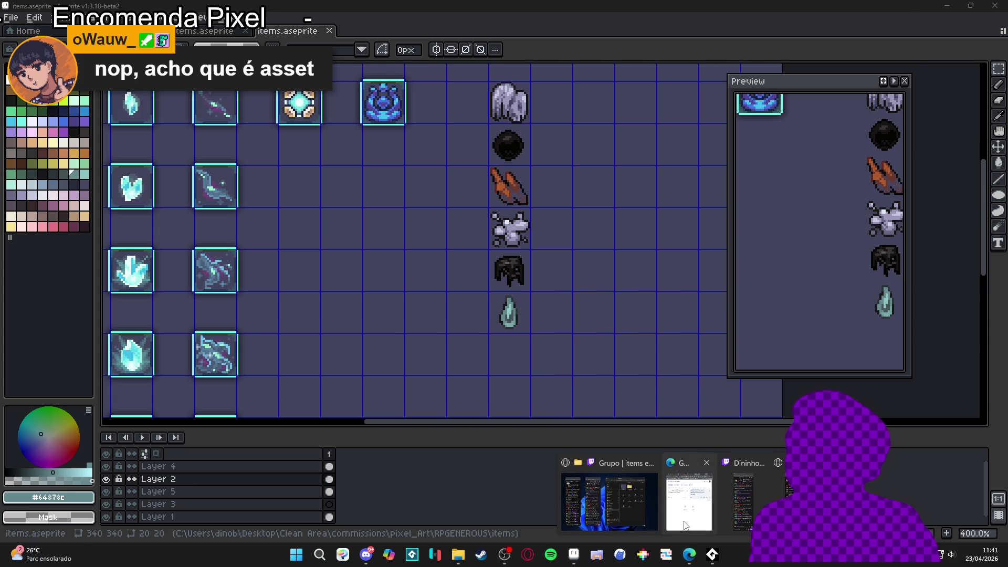
pyautogui.click(686, 530)
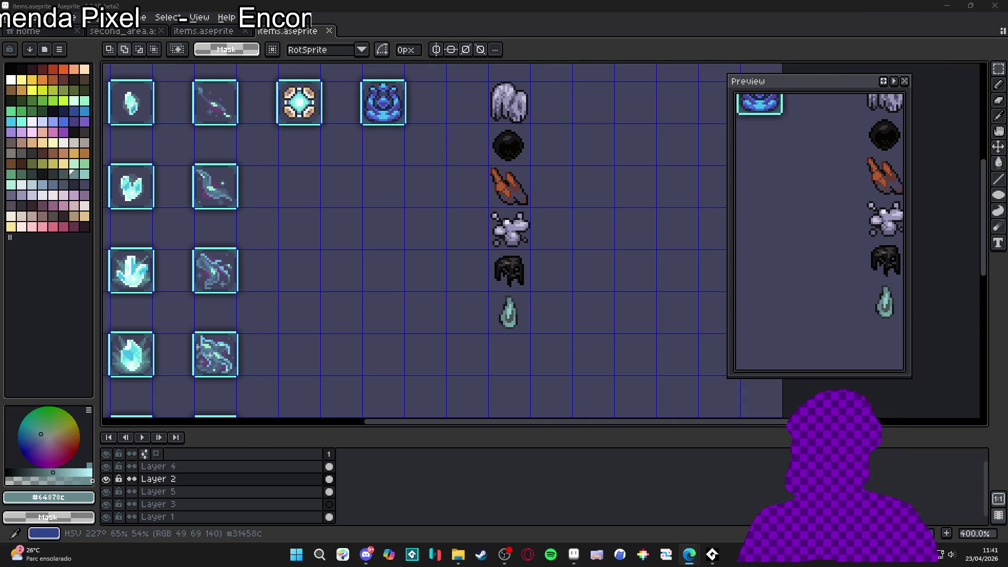
pyautogui.press('b')
pyautogui.scroll(1, 520, 312)
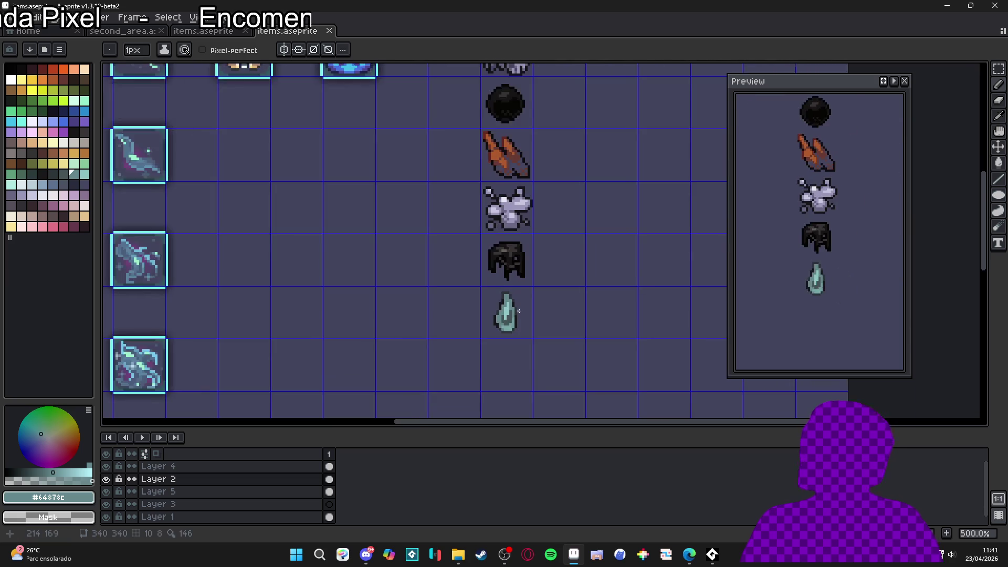
pyautogui.scroll(1, 514, 257)
pyautogui.scroll(1, 514, 258)
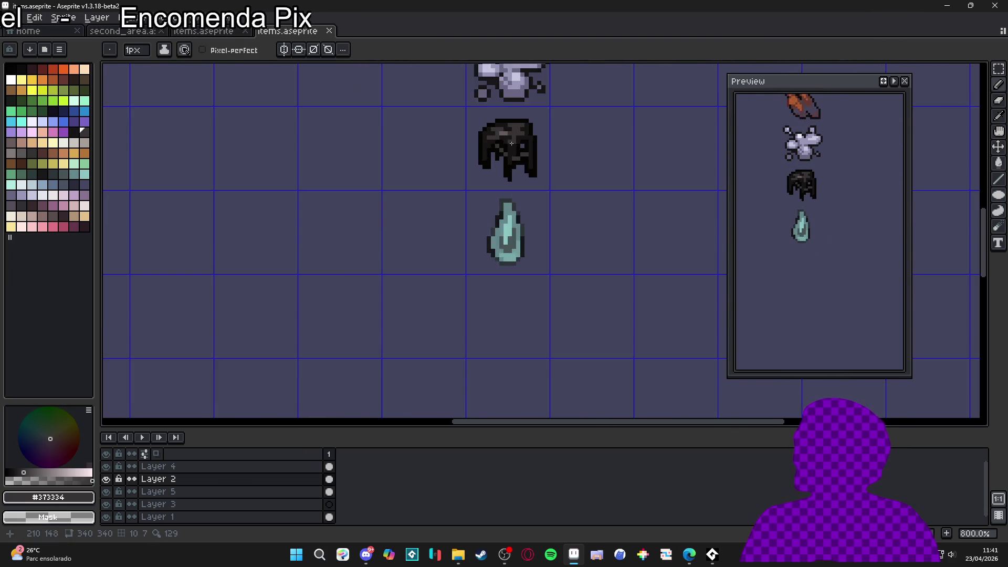
pyautogui.keyDown('alt'); pyautogui.click(512, 143); pyautogui.keyUp('alt')
# Step: Draw the stick's first dark line under the droplet, thickening its lower part and adding a small branch
pyautogui.scroll(2, 520, 218)
pyautogui.moveTo(521, 218)
pyautogui.mouseDown()
pyautogui.moveTo(526, 184)
pyautogui.moveTo(518, 251)
pyautogui.moveTo(508, 250)
pyautogui.moveTo(511, 227)
pyautogui.mouseUp()
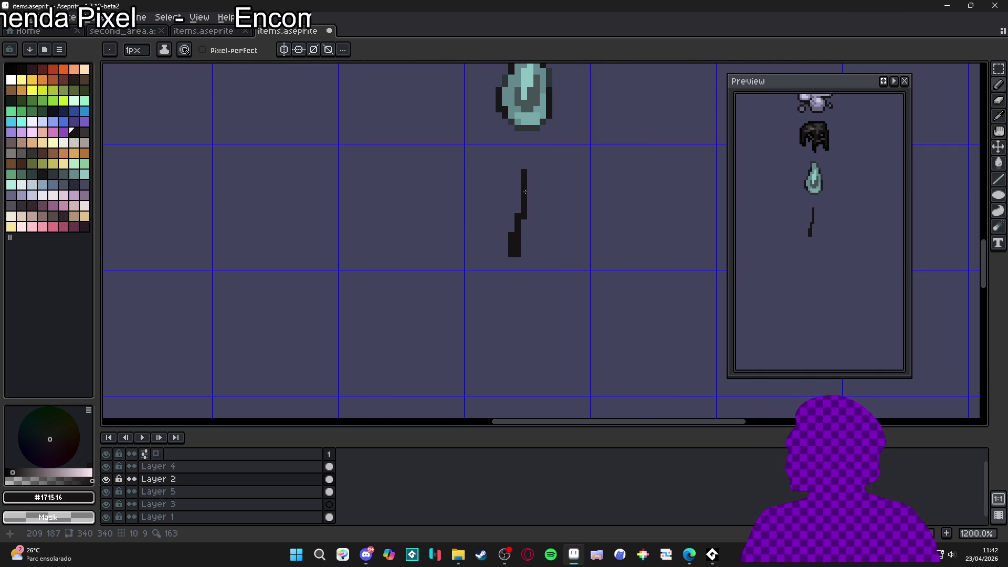
pyautogui.click(524, 159)
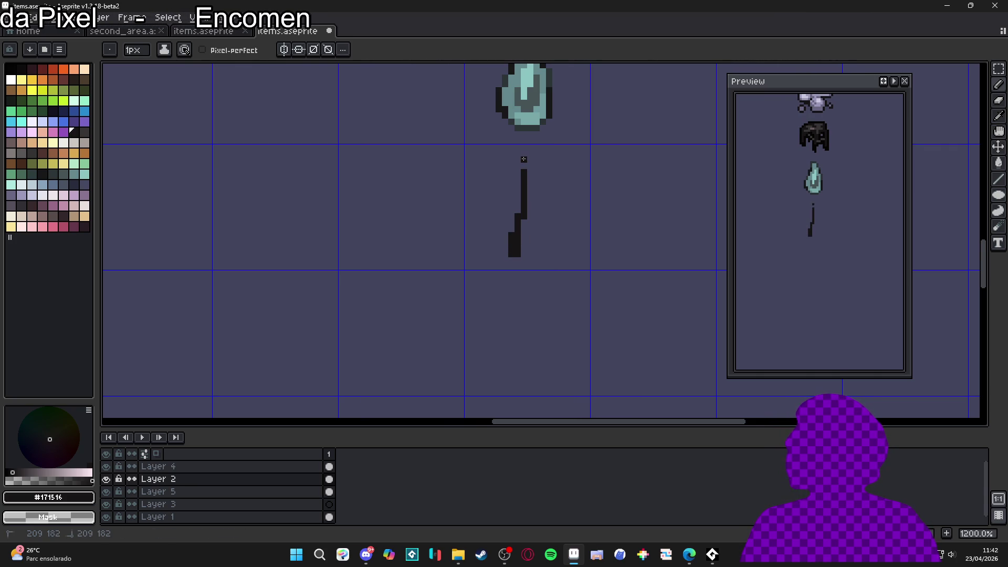
pyautogui.moveTo(522, 225); pyautogui.dragTo(517, 262)
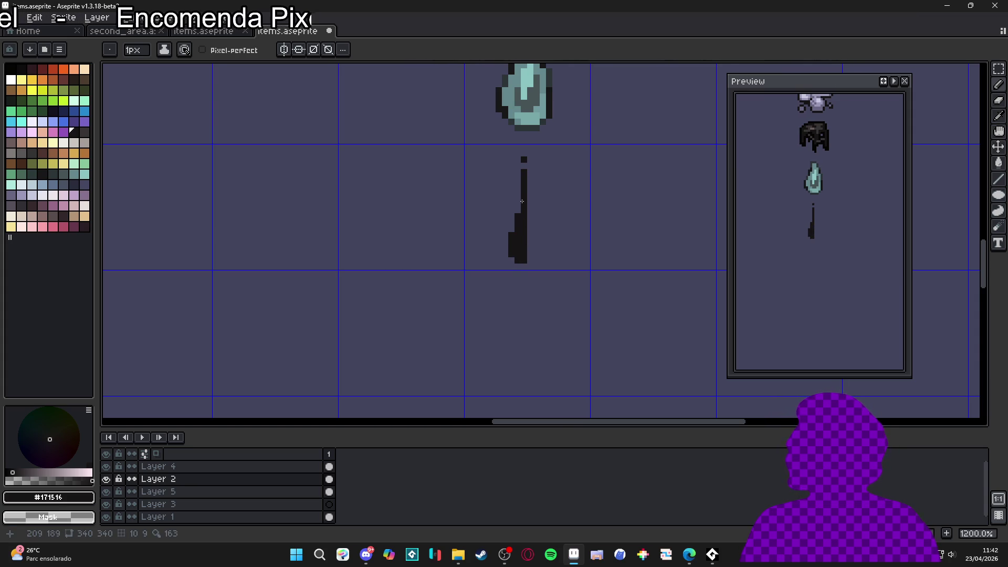
pyautogui.moveTo(522, 202); pyautogui.dragTo(548, 230)
pyautogui.click(550, 220)
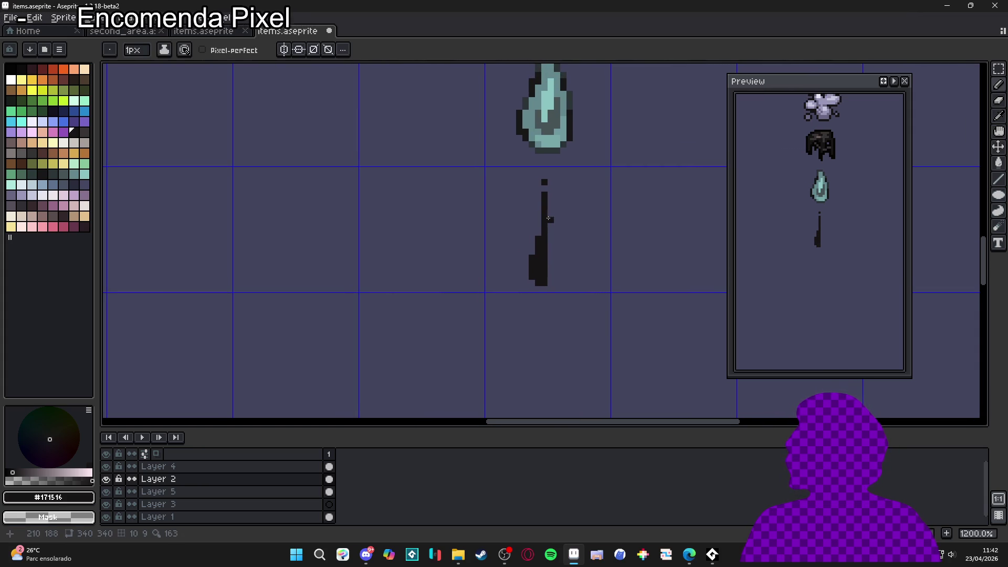
pyautogui.click(557, 214)
# Step: Erase and redraw the stick's upper column one pixel left, filling the step gap
pyautogui.press('e')
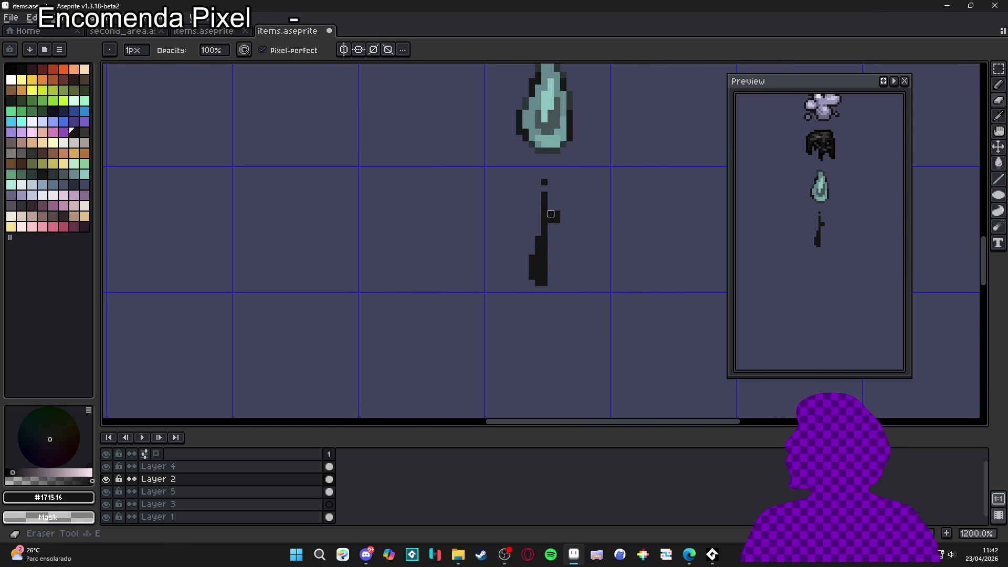
pyautogui.moveTo(546, 209)
pyautogui.mouseDown()
pyautogui.moveTo(557, 187)
pyautogui.moveTo(549, 192)
pyautogui.mouseUp()
pyautogui.press('b')
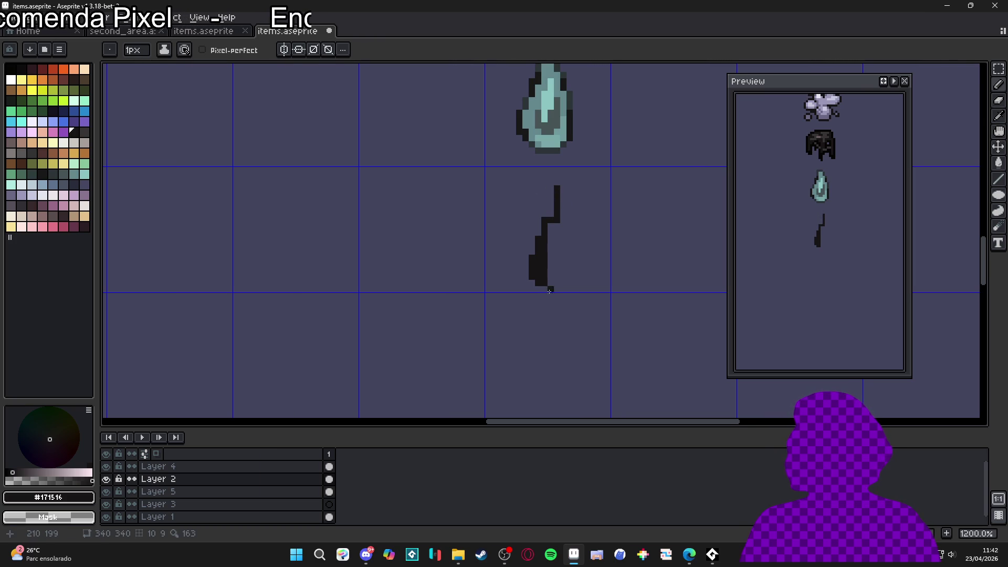
pyautogui.press('e')
pyautogui.press('b')
pyautogui.moveTo(551, 199); pyautogui.dragTo(560, 217)
pyautogui.press('e')
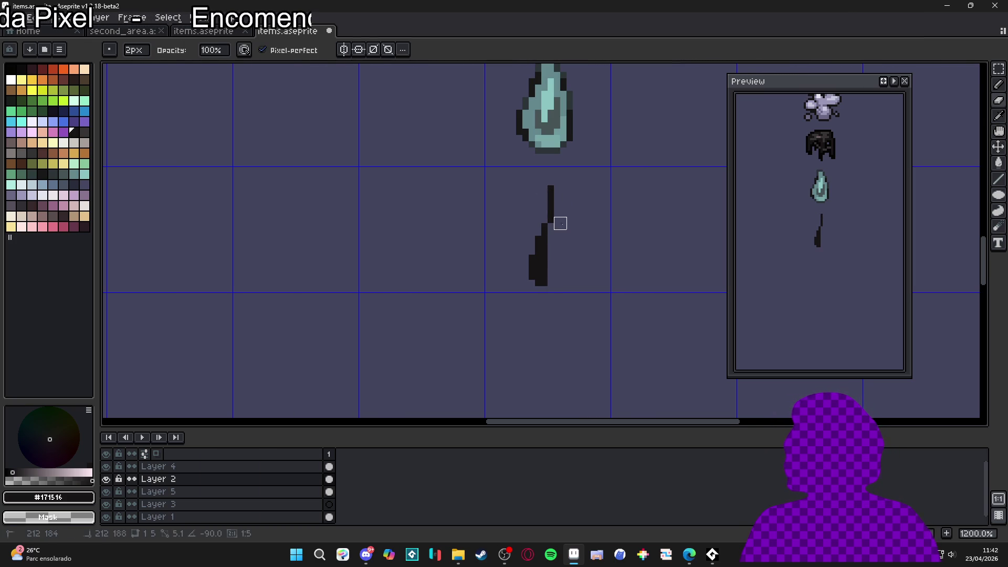
pyautogui.press('b')
pyautogui.click(551, 226)
pyautogui.click(551, 283)
# Step: Fill the stick's edges and sides with the darkest black #050403
pyautogui.scroll(-3, 573, 285)
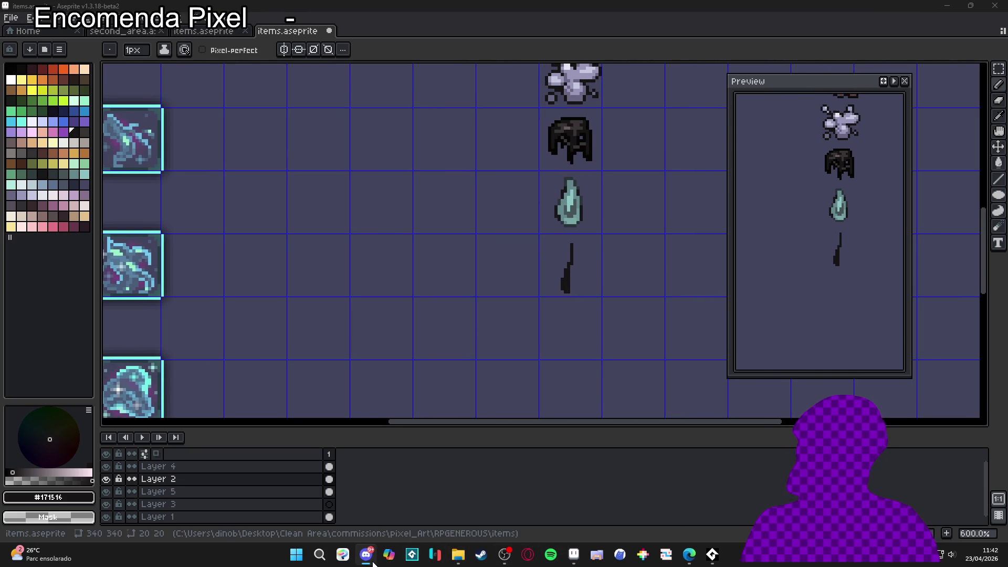
pyautogui.scroll(3, 569, 129)
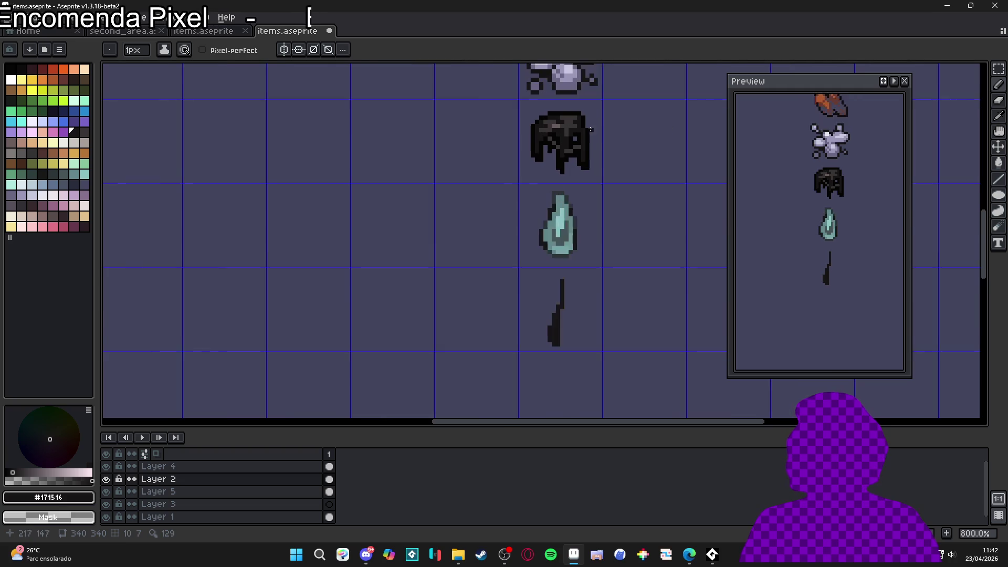
pyautogui.keyDown('alt'); pyautogui.click(587, 166); pyautogui.keyUp('alt')
pyautogui.scroll(-3, 562, 262)
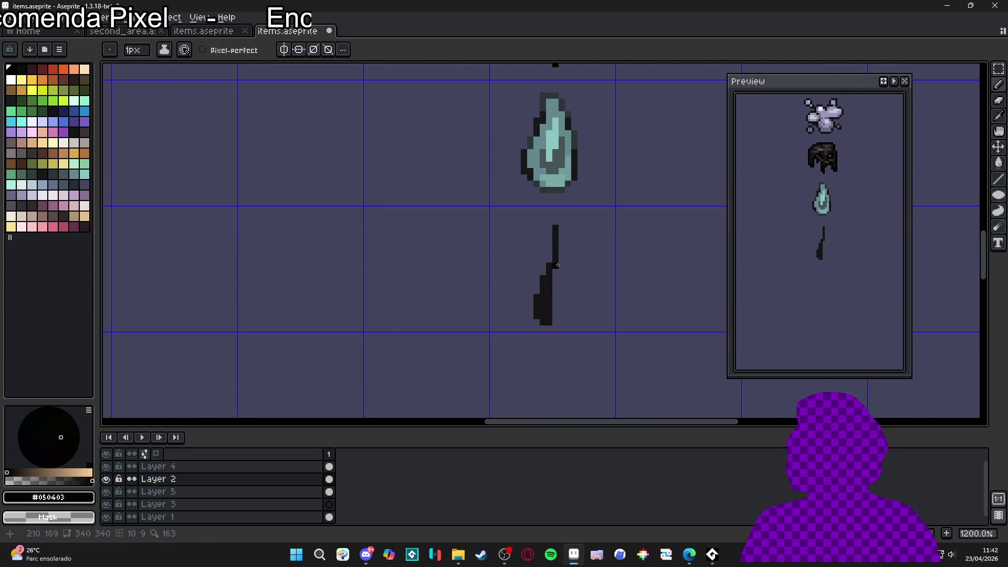
pyautogui.moveTo(557, 271)
pyautogui.mouseDown()
pyautogui.moveTo(549, 329)
pyautogui.moveTo(531, 315)
pyautogui.mouseUp()
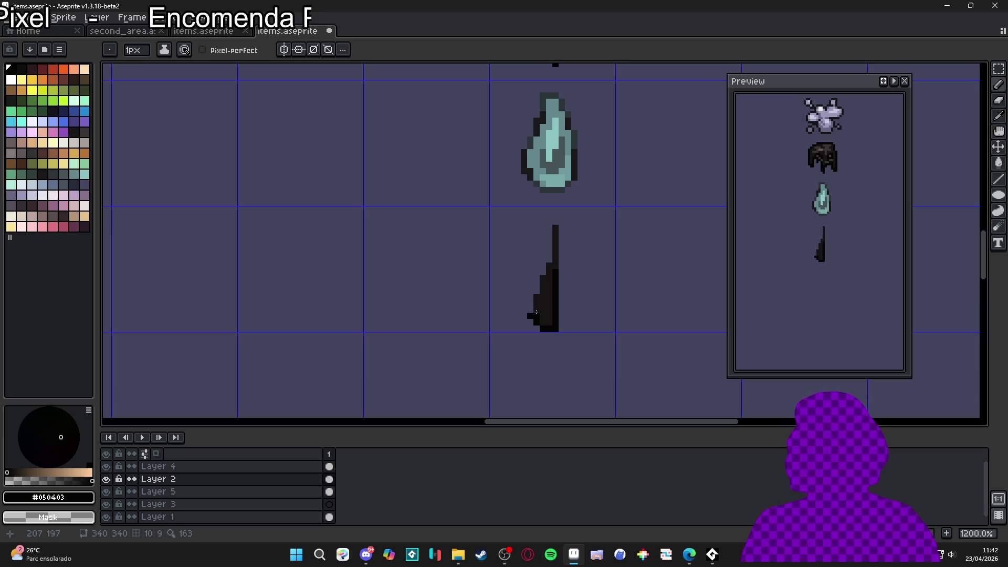
pyautogui.moveTo(535, 293); pyautogui.dragTo(549, 219)
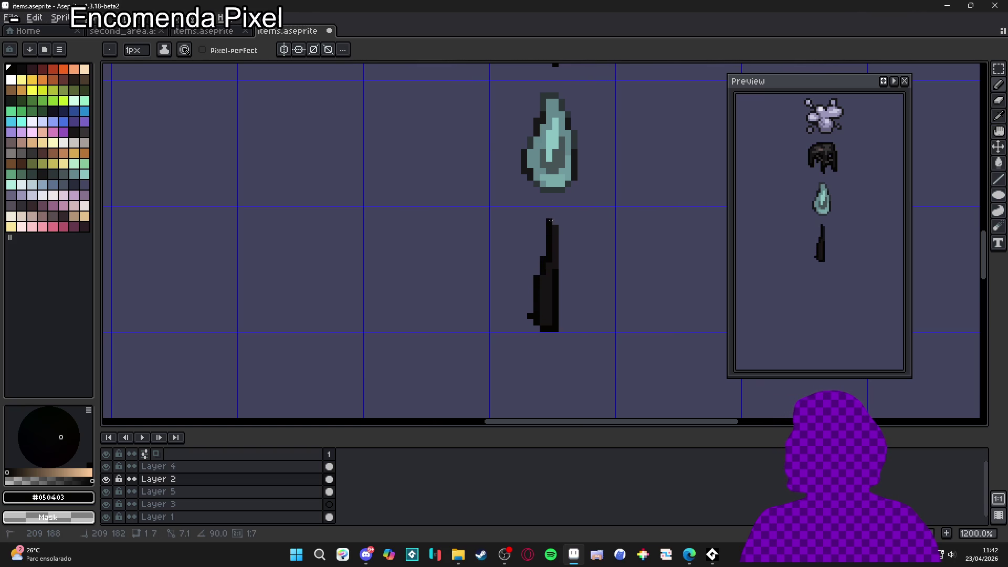
pyautogui.moveTo(562, 266); pyautogui.dragTo(560, 220)
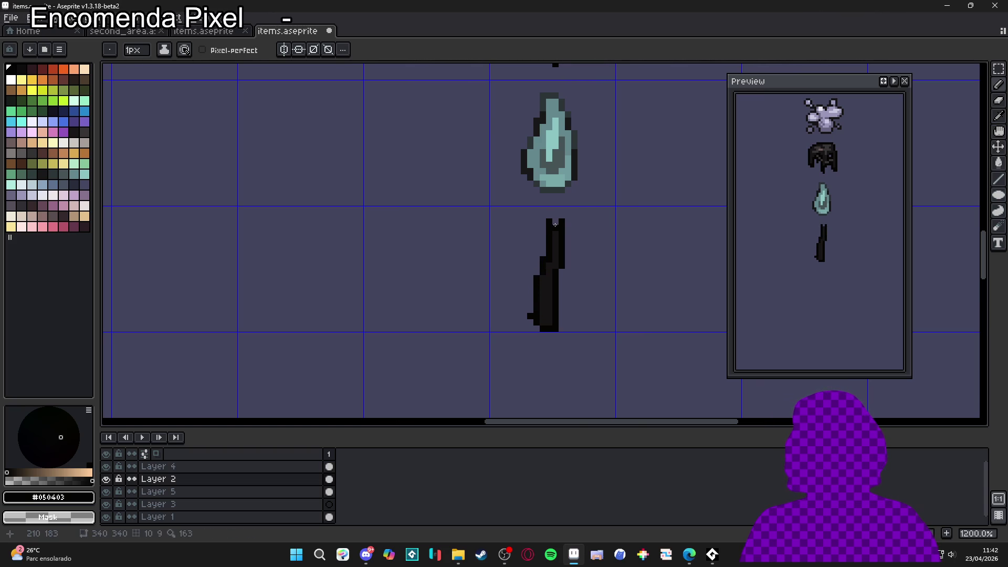
# Step: Add pixels at the stick's top and bottom and erase a stray pixel beside it
pyautogui.keyDown('alt'); pyautogui.click(556, 225); pyautogui.keyUp('alt')
pyautogui.keyDown('alt'); pyautogui.click(552, 223); pyautogui.keyUp('alt')
pyautogui.click(551, 215)
pyautogui.click(532, 335)
pyautogui.press('e')
pyautogui.click(530, 315)
pyautogui.scroll(-2, 546, 315)
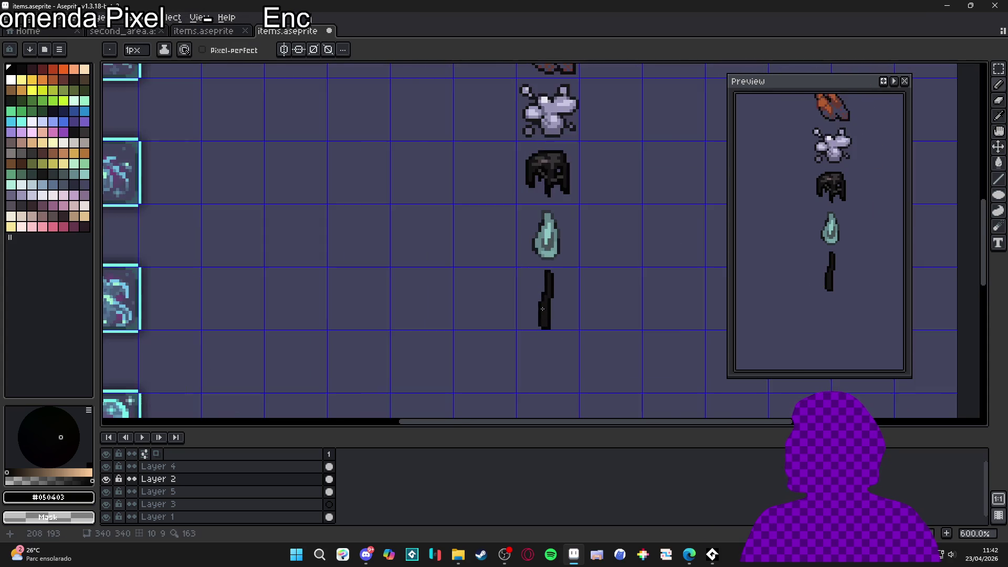
pyautogui.scroll(2, 555, 318)
# Step: Marquee-select the stick's lower part, then clear the selection
pyautogui.press('v')
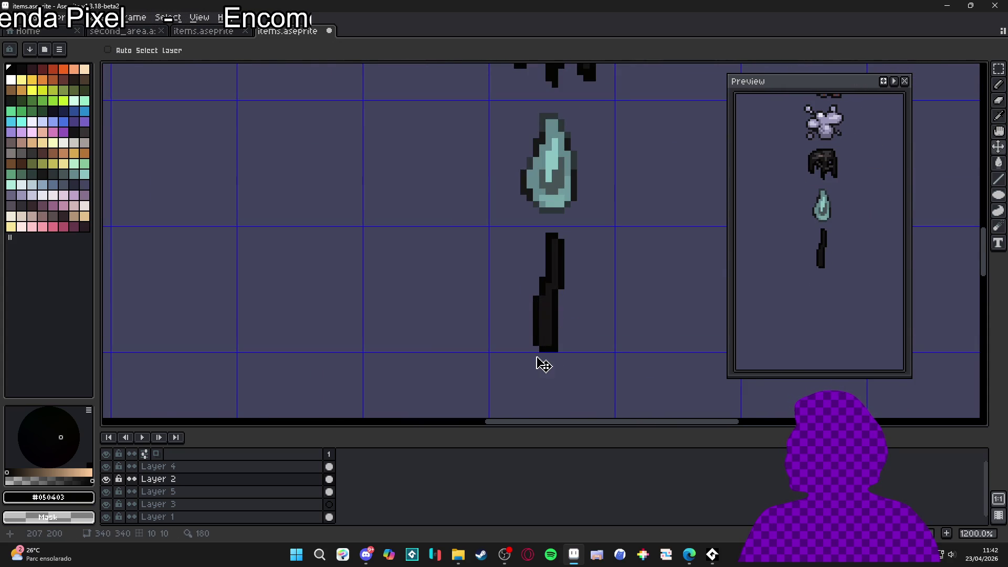
pyautogui.press('m')
pyautogui.moveTo(529, 367)
pyautogui.mouseDown()
pyautogui.moveTo(556, 322)
pyautogui.moveTo(592, 300)
pyautogui.mouseUp()
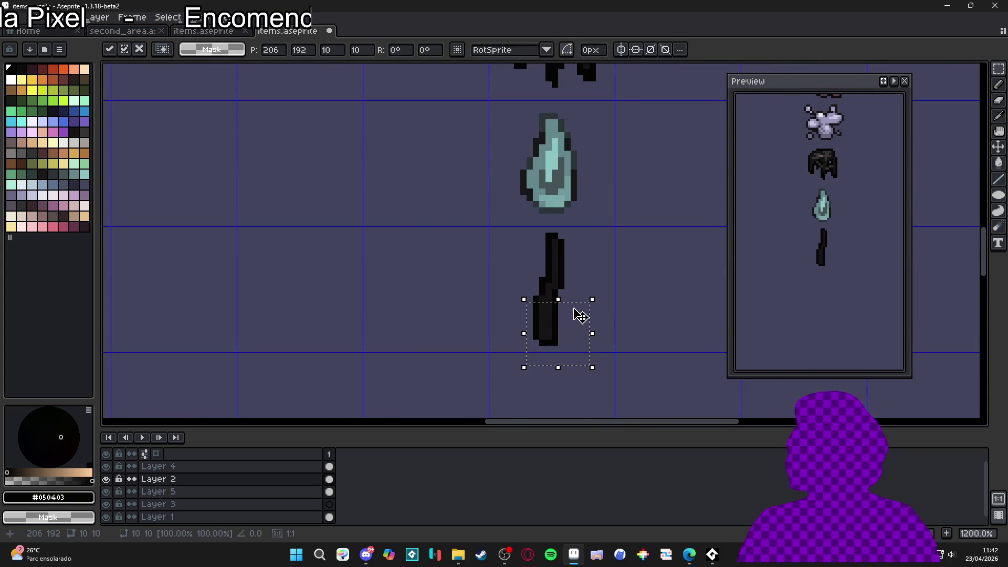
pyautogui.hotkey('ctrl', 'd')
pyautogui.scroll(-2, 564, 237)
pyautogui.scroll(1, 563, 137)
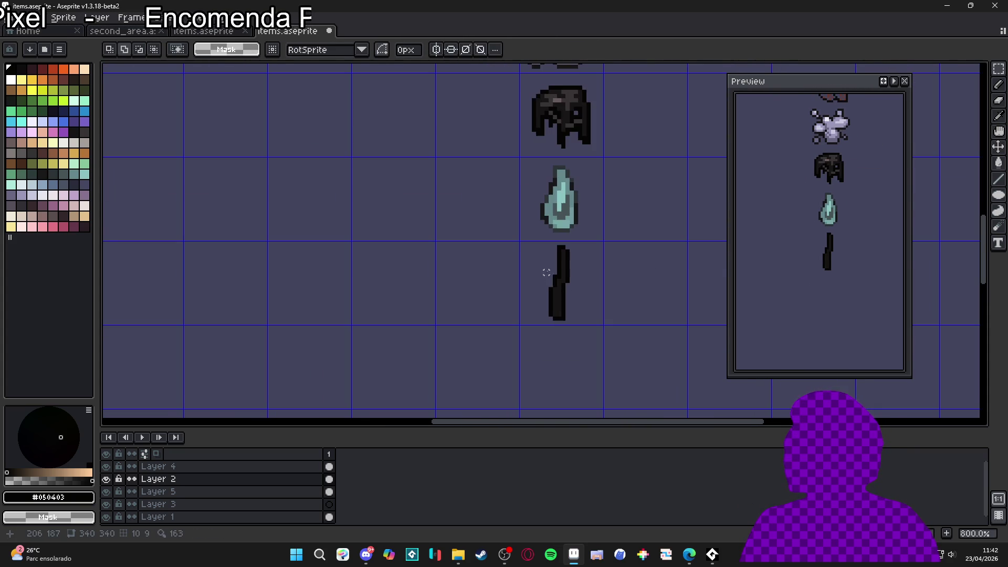
# Step: With a 2px pencil in grey #373334, add a highlight stroke and a pixel along the stick
pyautogui.press('b')
pyautogui.keyDown('alt'); pyautogui.click(563, 137); pyautogui.keyUp('alt')
pyautogui.scroll(2, 564, 166)
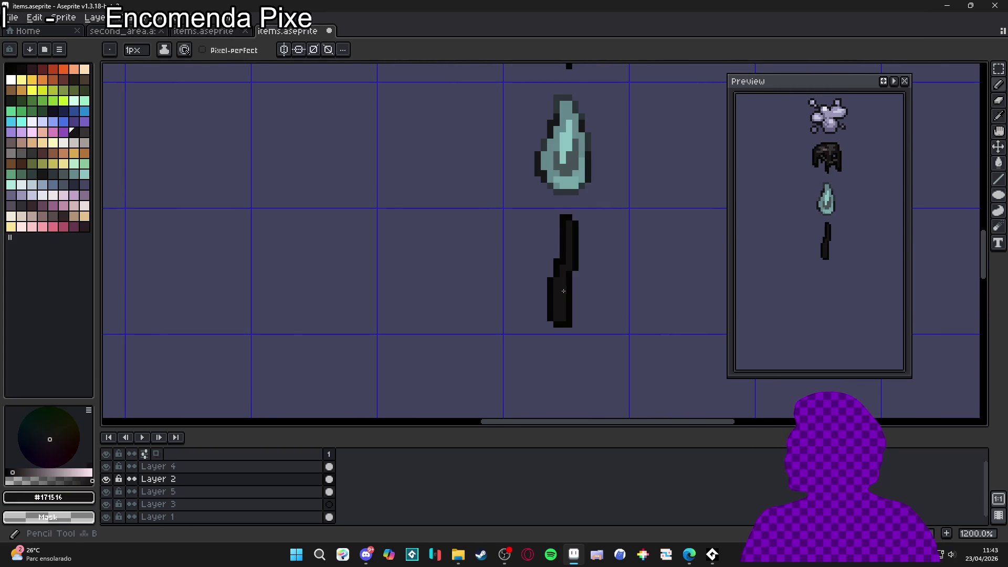
pyautogui.scroll(-2, 557, 249)
pyautogui.scroll(1, 557, 249)
pyautogui.keyDown('alt'); pyautogui.click(574, 302); pyautogui.keyUp('alt')
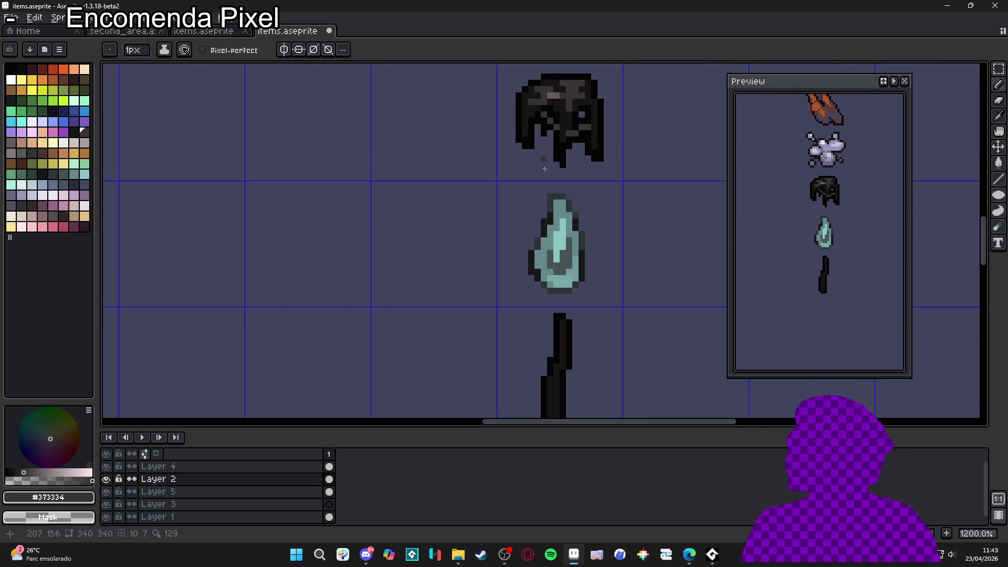
pyautogui.scroll(1, 575, 303)
pyautogui.scroll(1, 575, 303)
pyautogui.press('+')
pyautogui.moveTo(585, 290); pyautogui.dragTo(585, 300)
pyautogui.click(577, 310)
pyautogui.press('-')
# Step: Darken two grey pixels on the stick with near-black and add grey highlights near its top
pyautogui.keyDown('alt'); pyautogui.click(583, 267); pyautogui.keyUp('alt')
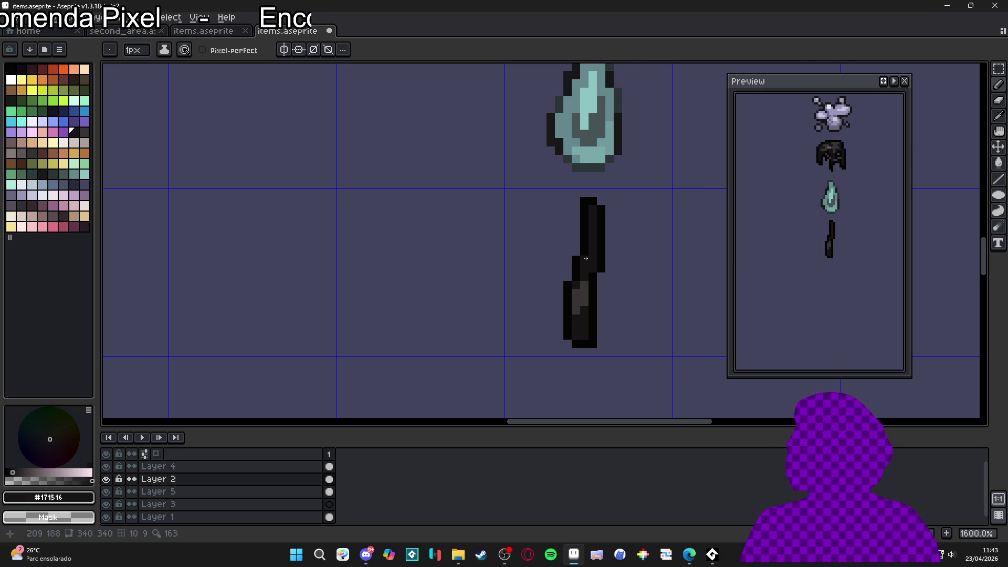
pyautogui.scroll(-3, 609, 335)
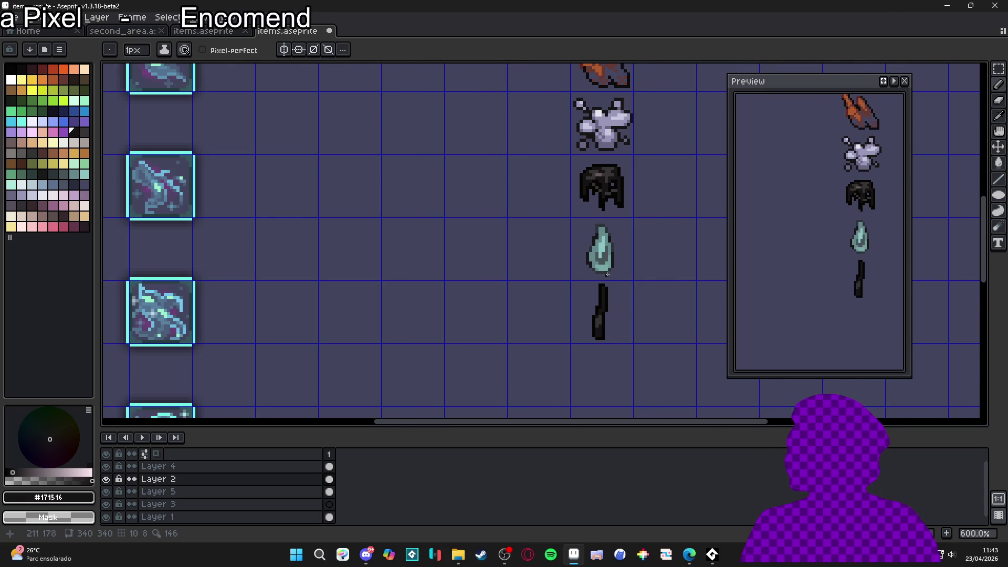
pyautogui.scroll(4, 617, 357)
pyautogui.keyDown('alt'); pyautogui.click(622, 368); pyautogui.keyUp('alt')
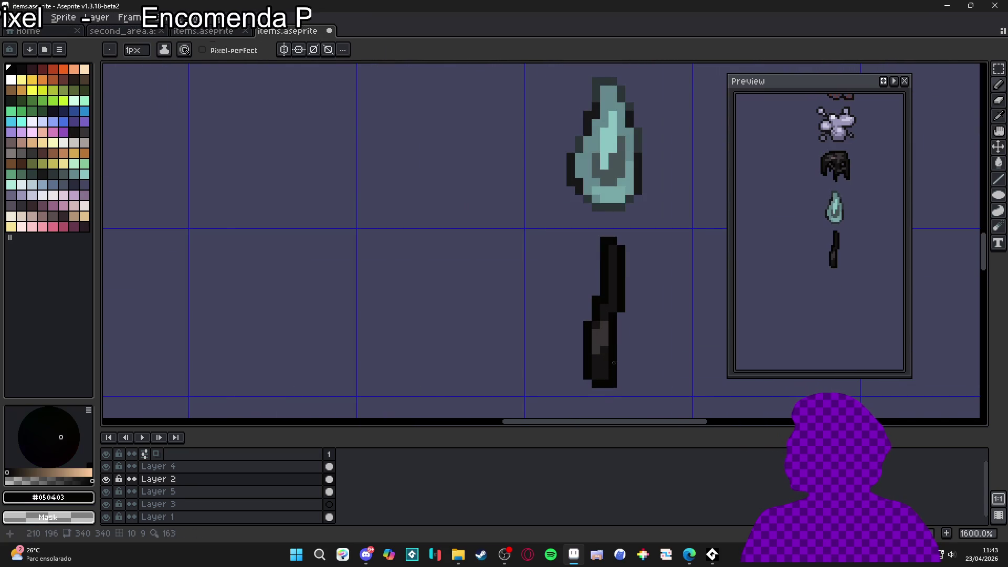
pyautogui.click(598, 364)
pyautogui.click(604, 342)
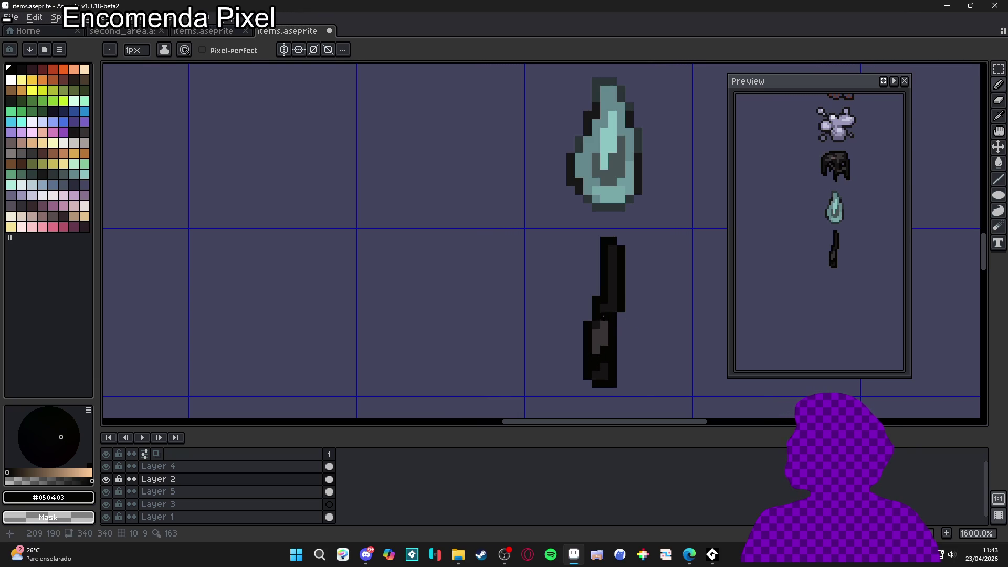
pyautogui.keyDown('alt'); pyautogui.click(602, 332); pyautogui.keyUp('alt')
pyautogui.moveTo(612, 257); pyautogui.dragTo(612, 266)
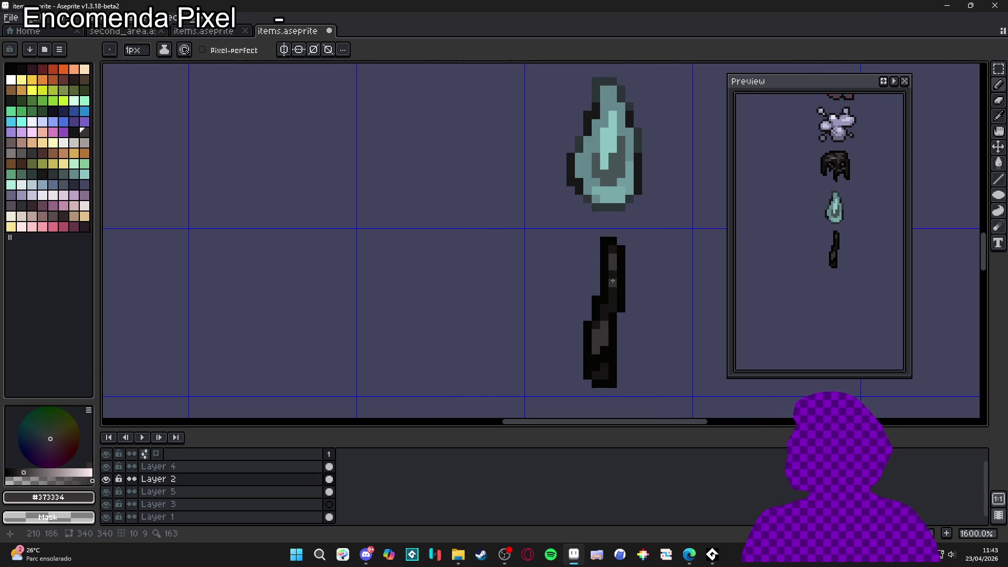
# Step: Paint grey pixels on the stick's lower part and near-black pixels at its bottom, one pixel at a time
pyautogui.scroll(-4, 613, 281)
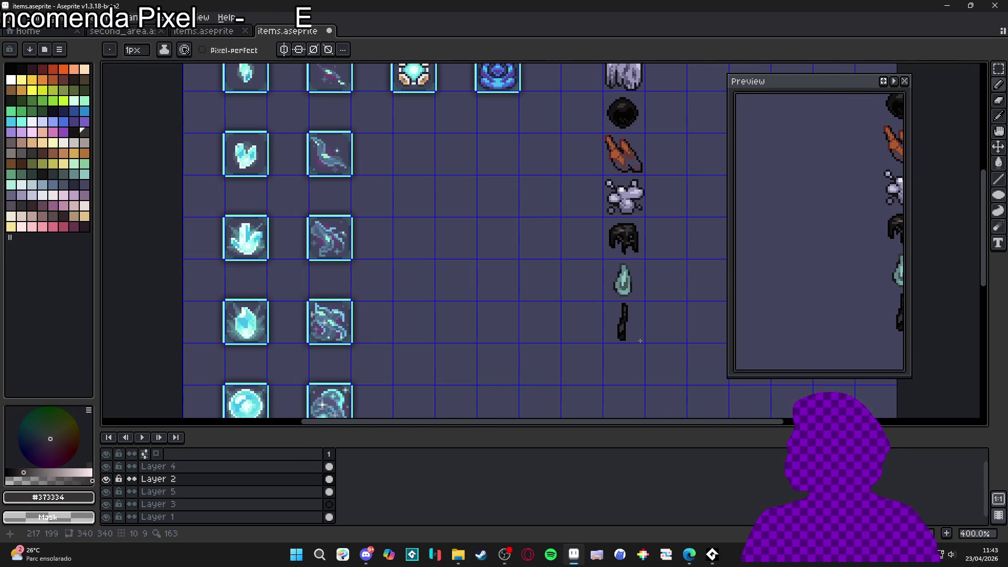
pyautogui.scroll(3, 635, 331)
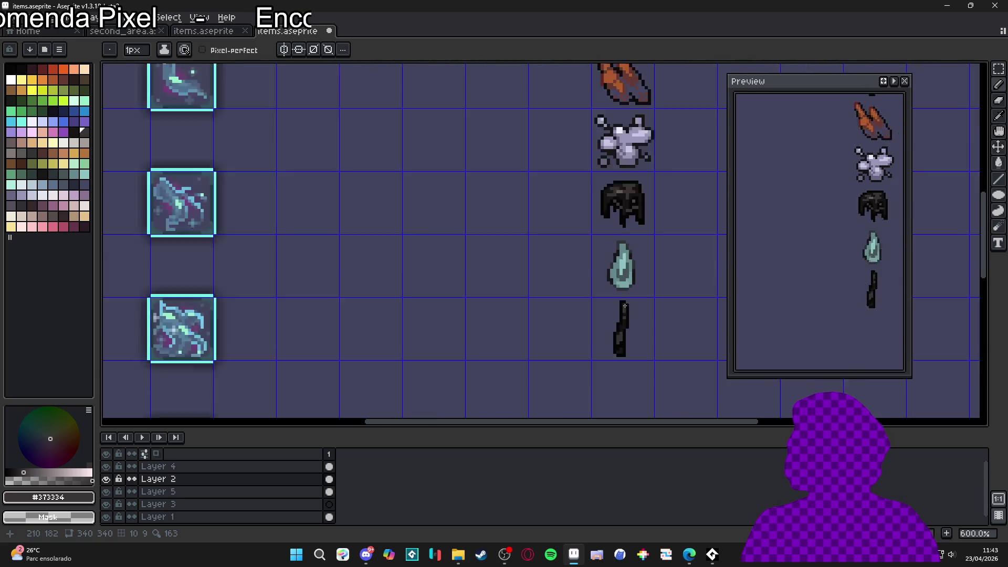
pyautogui.scroll(-2, 635, 341)
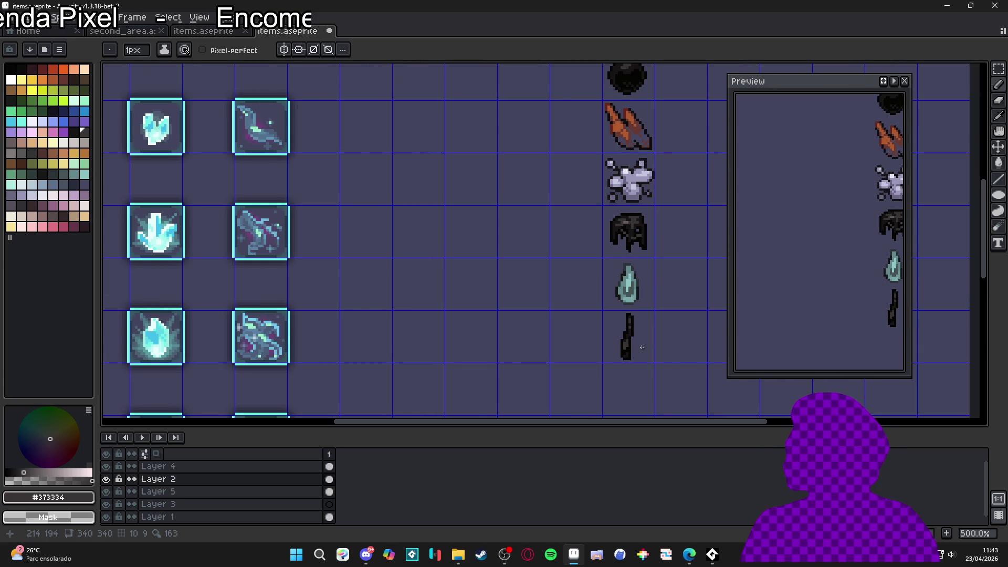
pyautogui.scroll(1, 635, 319)
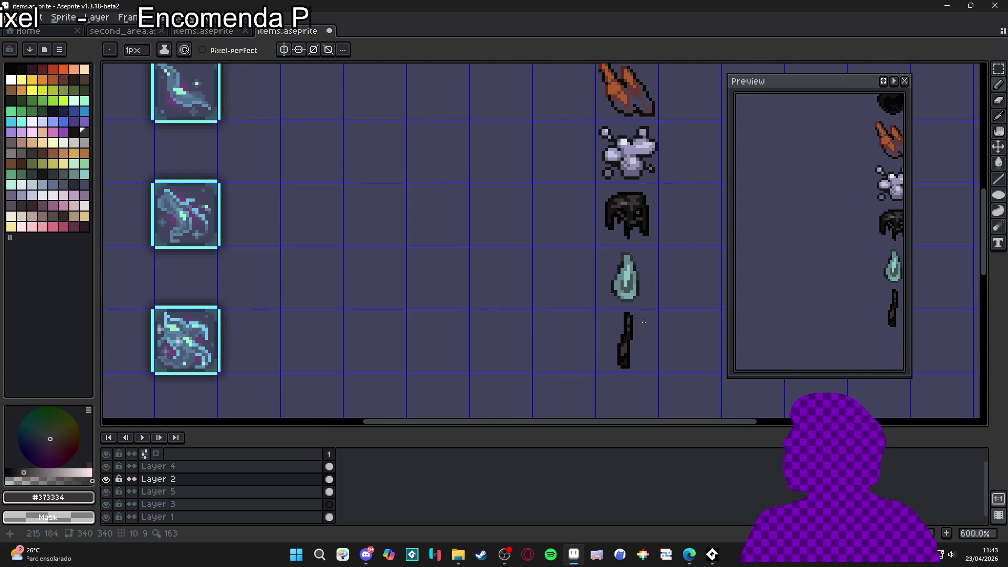
pyautogui.scroll(-2, 642, 321)
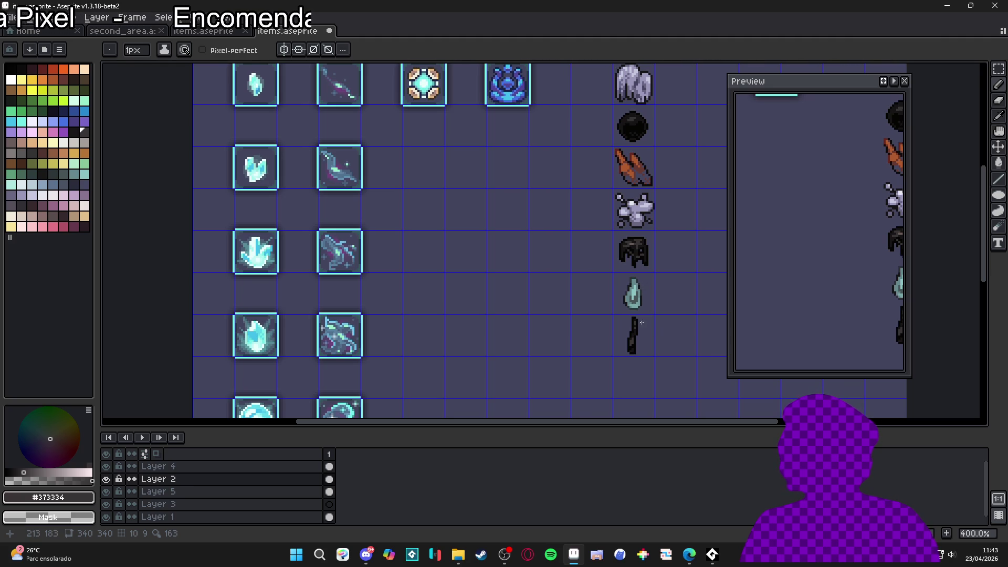
pyautogui.scroll(5, 642, 318)
pyautogui.scroll(1, 636, 344)
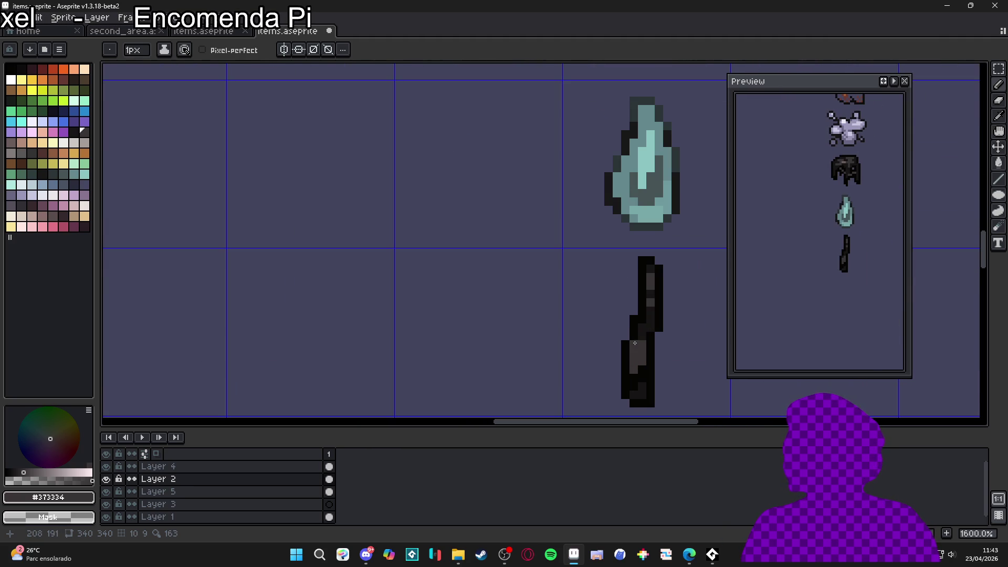
pyautogui.keyDown('alt'); pyautogui.click(638, 329); pyautogui.keyUp('alt')
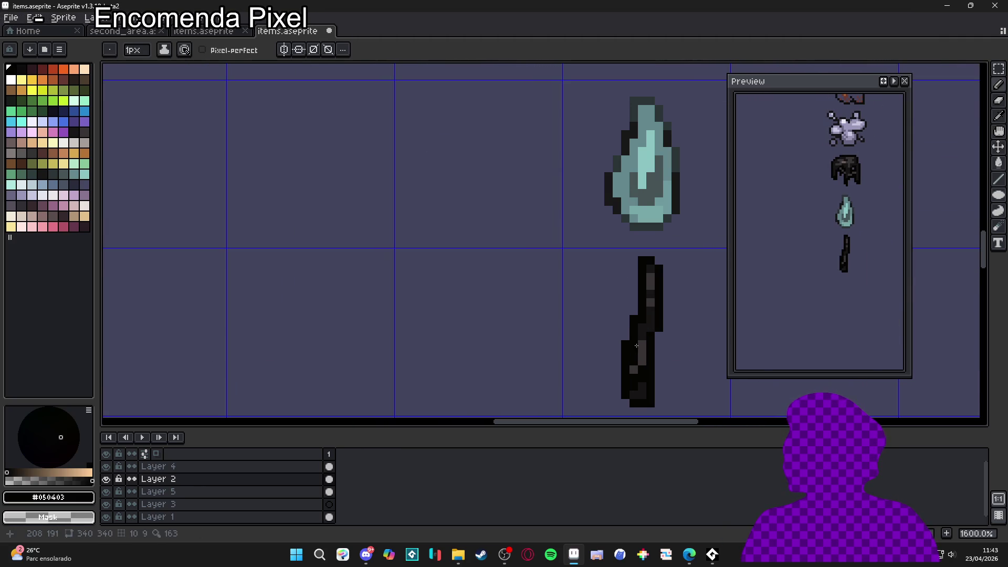
pyautogui.press('b')
pyautogui.press('e')
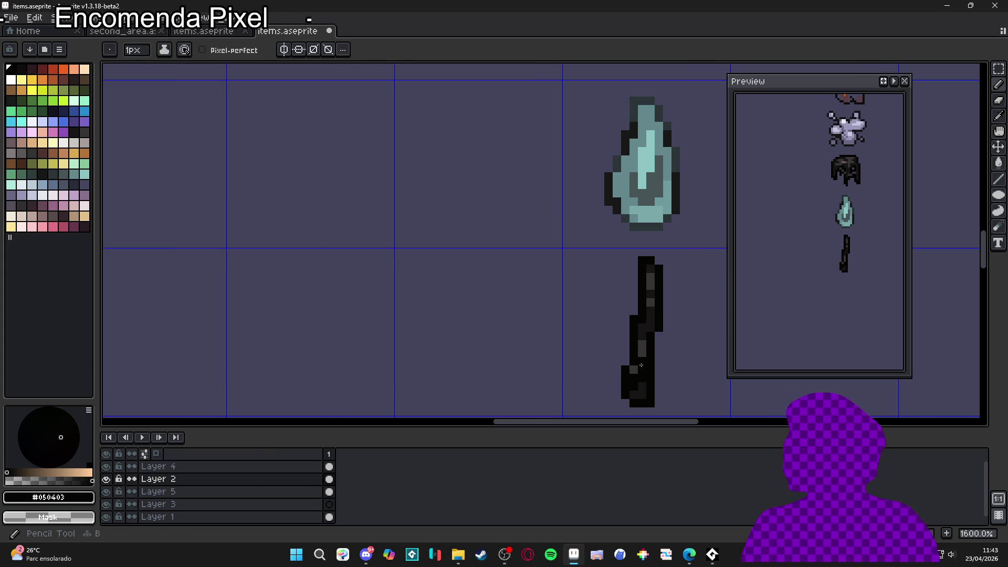
pyautogui.keyDown('alt'); pyautogui.click(643, 350); pyautogui.keyUp('alt')
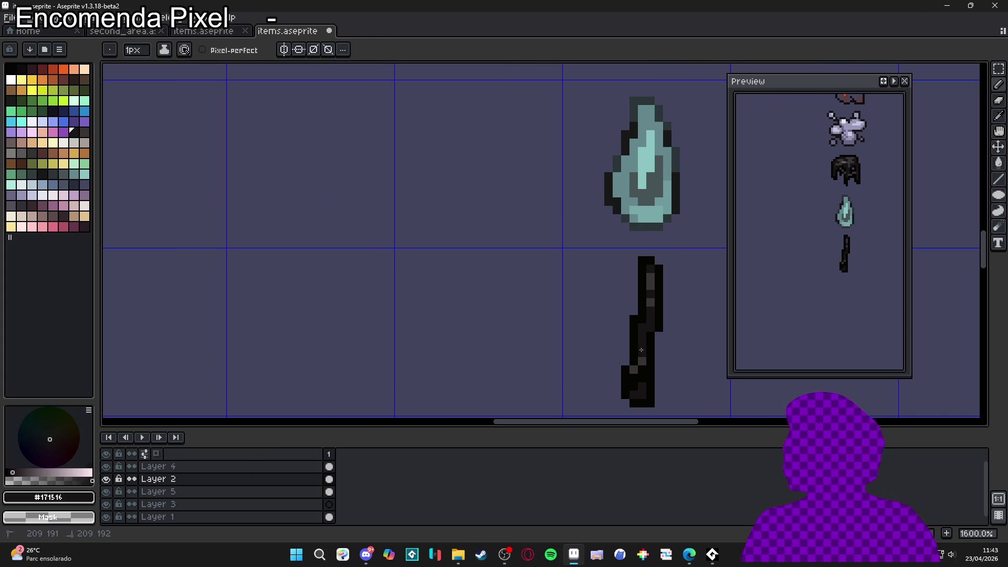
pyautogui.keyDown('alt'); pyautogui.click(640, 364); pyautogui.keyUp('alt')
pyautogui.click(643, 362)
pyautogui.click(635, 375)
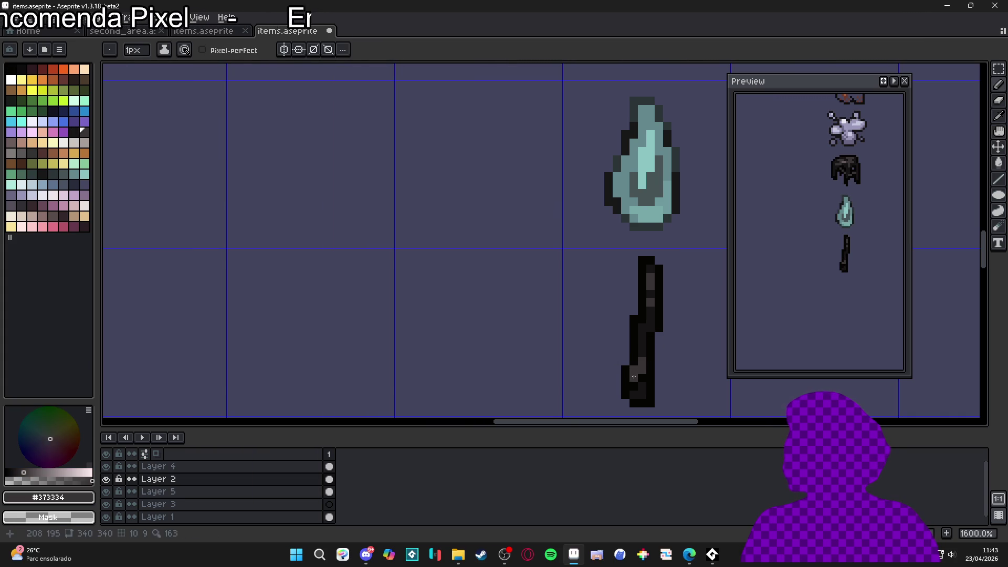
pyautogui.keyDown('alt'); pyautogui.click(642, 367); pyautogui.keyUp('alt')
pyautogui.click(639, 390)
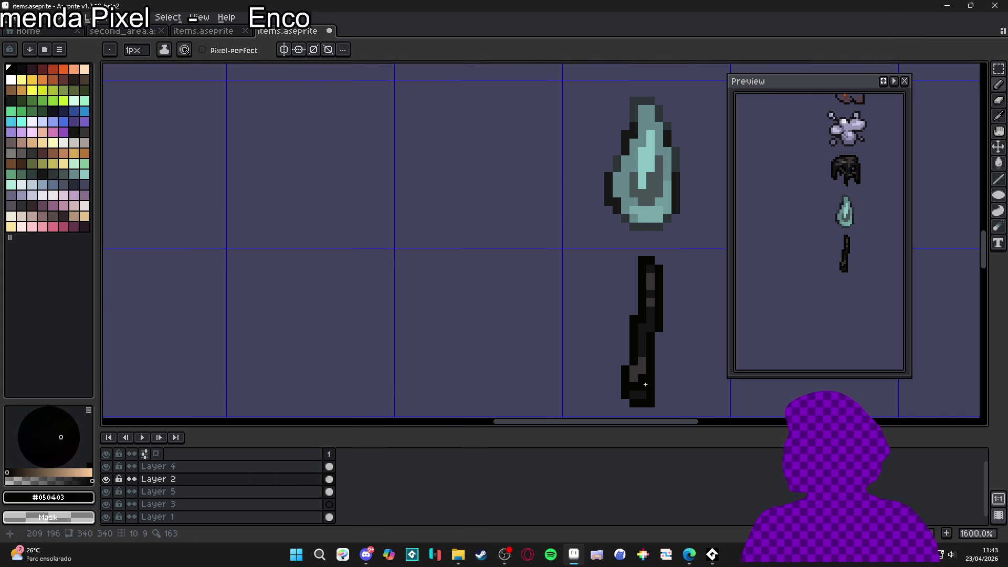
# Step: Sample the stick's dark grey, then pan to bring the top row of icon tiles into view
pyautogui.scroll(-1, 668, 369)
pyautogui.scroll(-4, 667, 369)
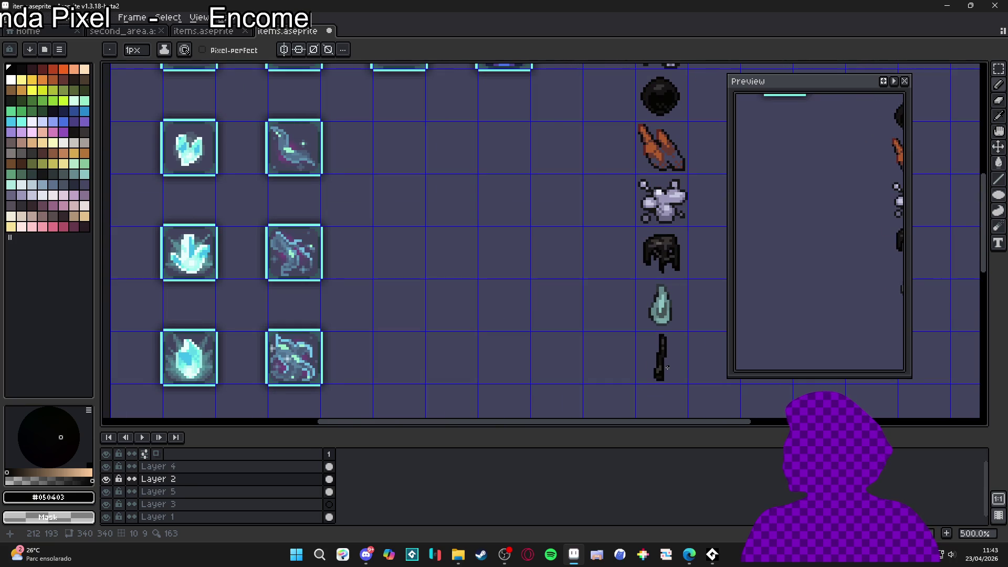
pyautogui.scroll(5, 664, 360)
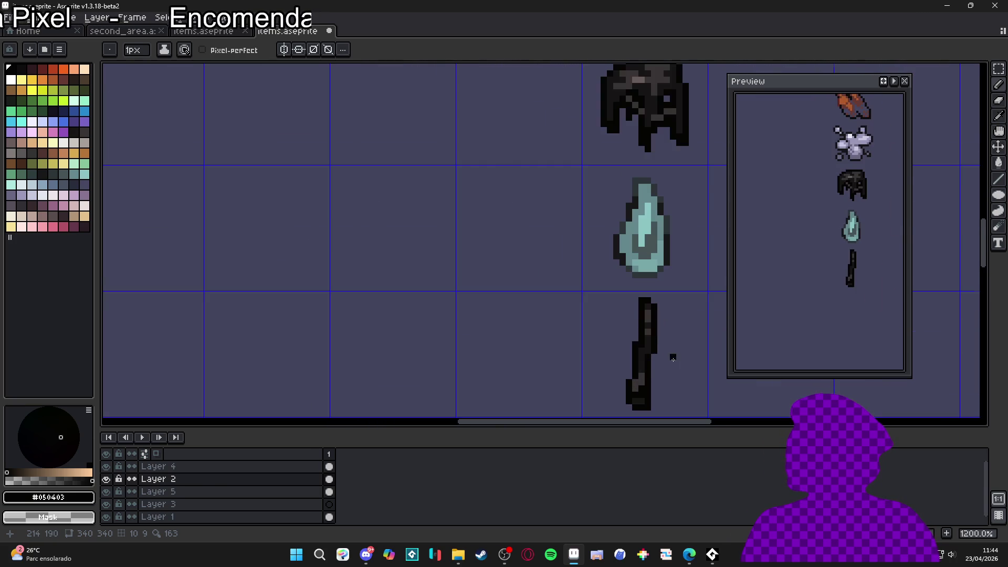
pyautogui.scroll(-5, 664, 362)
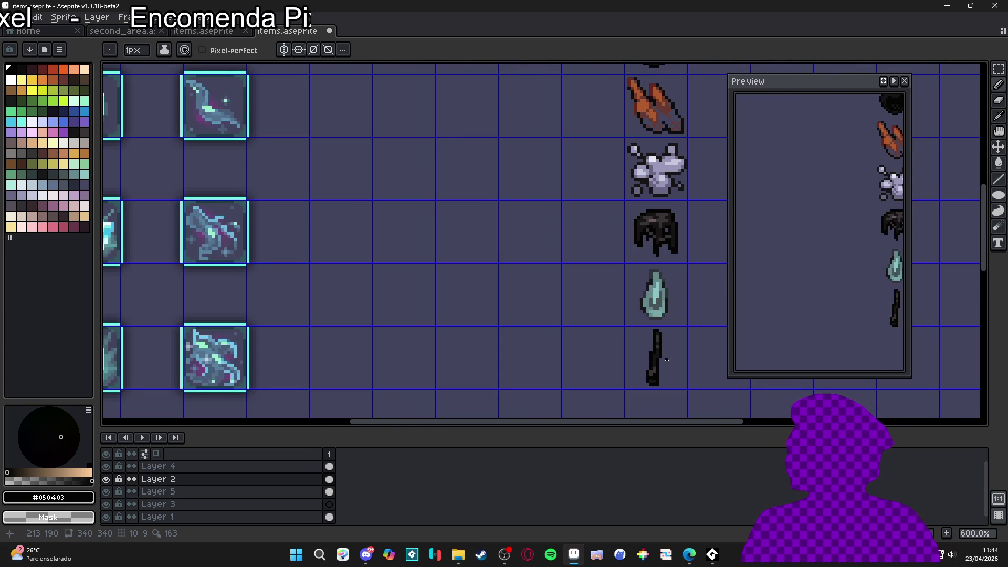
pyautogui.scroll(3, 667, 360)
pyautogui.keyDown('alt'); pyautogui.click(659, 355); pyautogui.keyUp('alt')
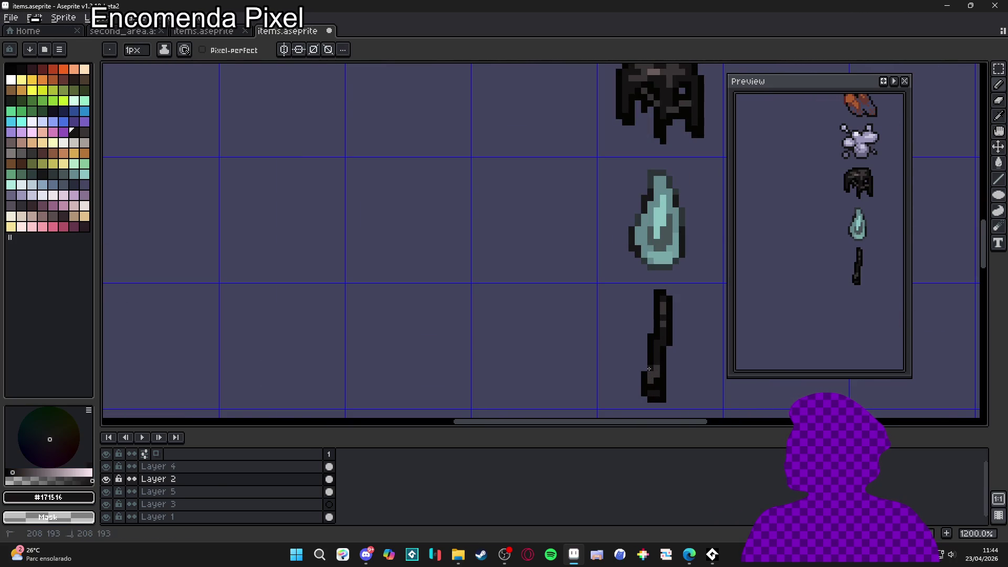
pyautogui.scroll(-3, 646, 369)
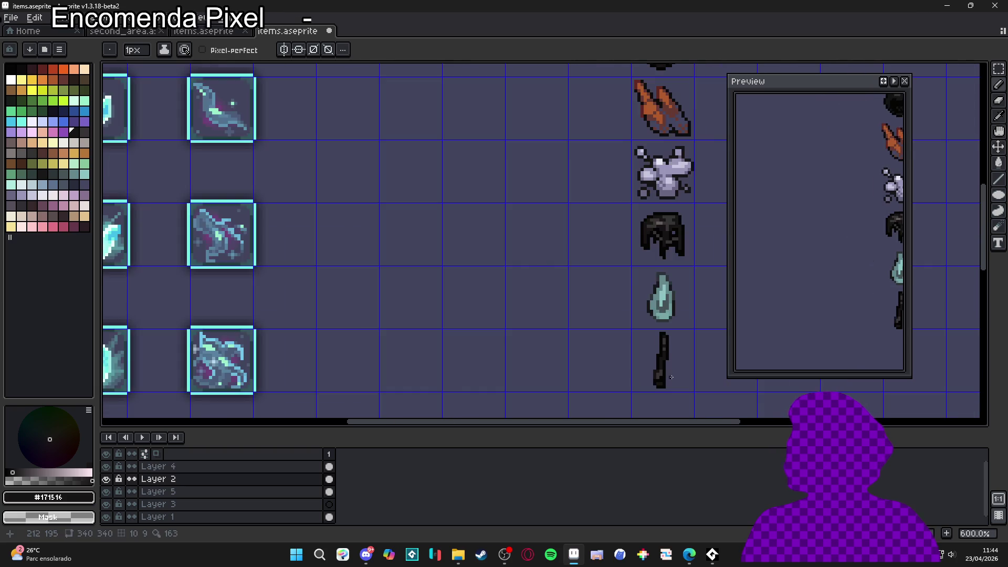
pyautogui.scroll(4, 661, 333)
pyautogui.scroll(-4, 657, 326)
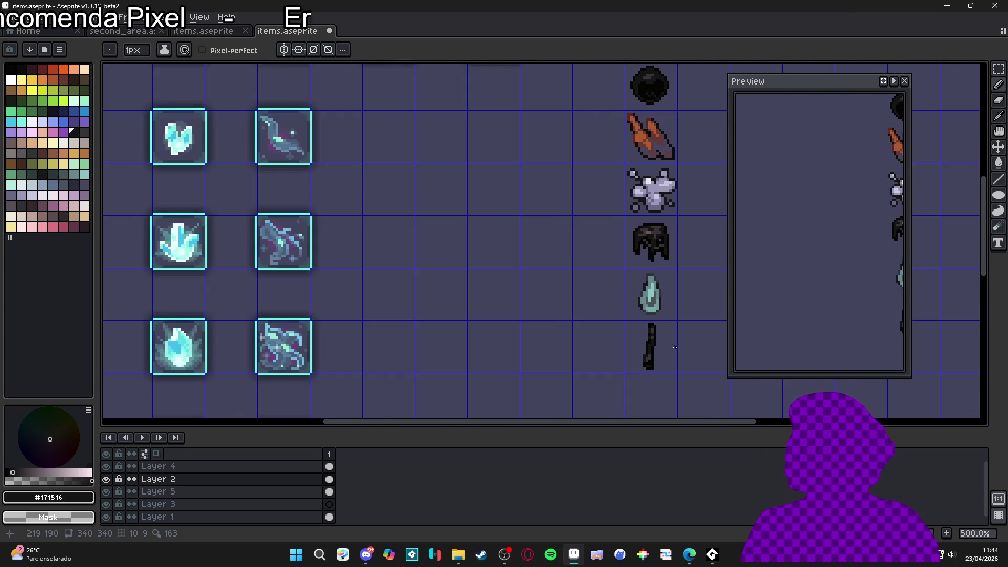
pyautogui.scroll(-1, 674, 348)
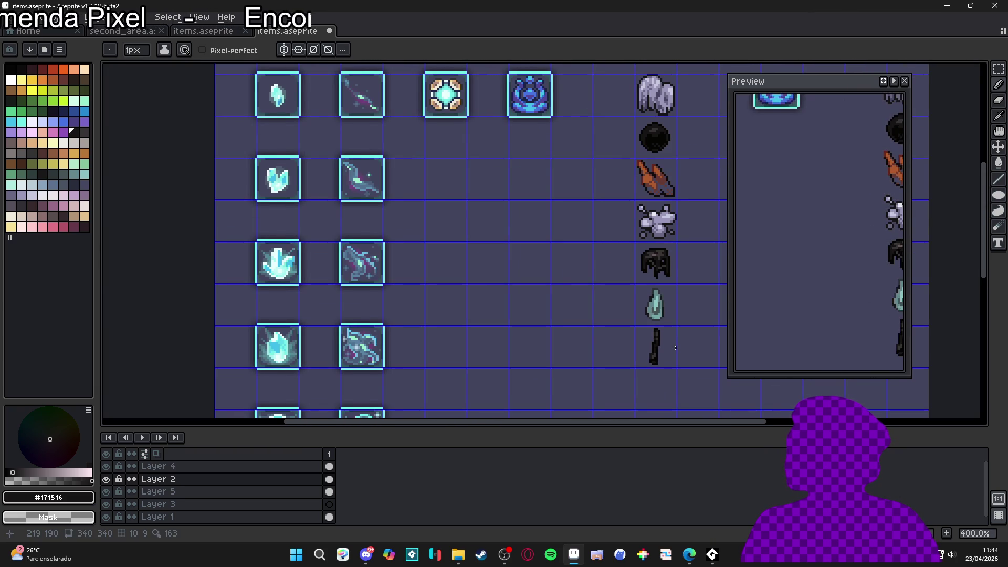
pyautogui.hscroll(1, 675, 348)
pyautogui.moveTo(690, 554)
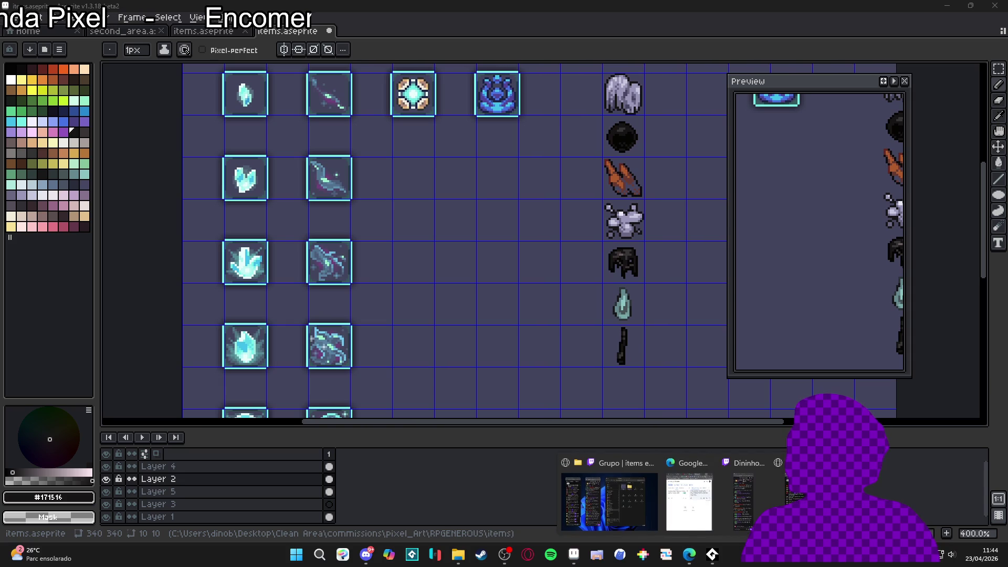
pyautogui.click(778, 473)
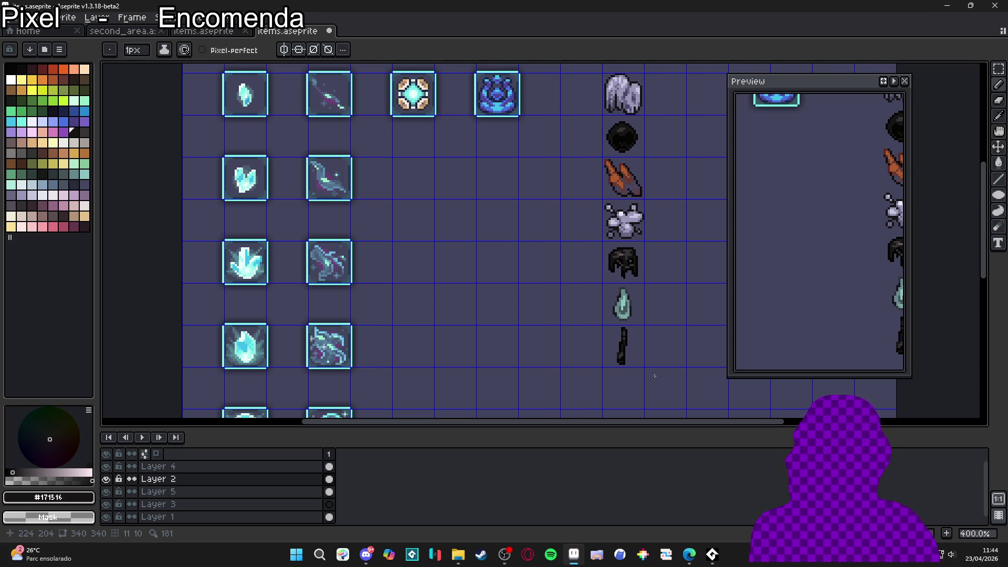
pyautogui.scroll(-1, 662, 357)
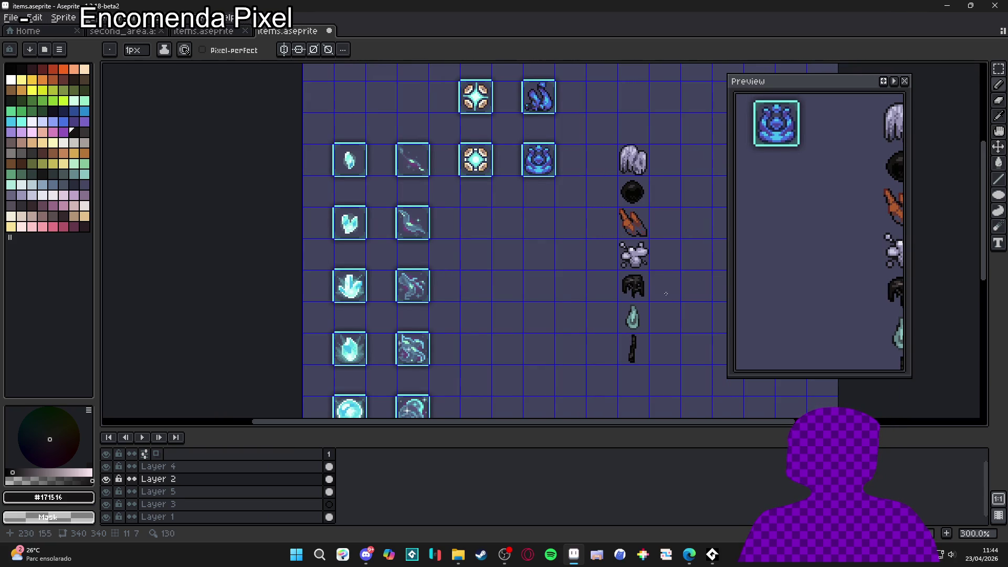
pyautogui.moveTo(654, 295); pyautogui.dragTo(613, 281)
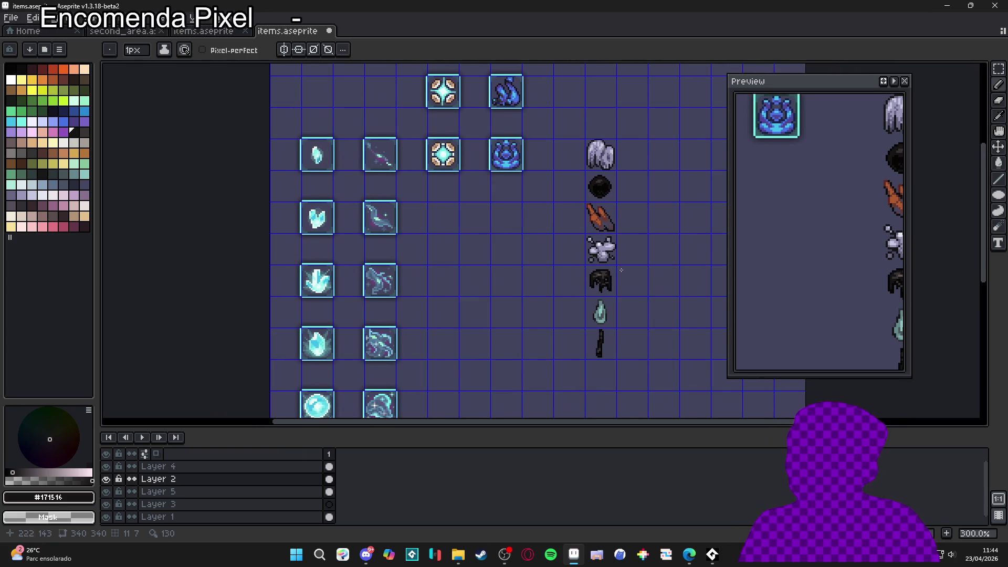
pyautogui.scroll(1, 612, 272)
pyautogui.hscroll(1, 527, 303)
pyautogui.press('v')
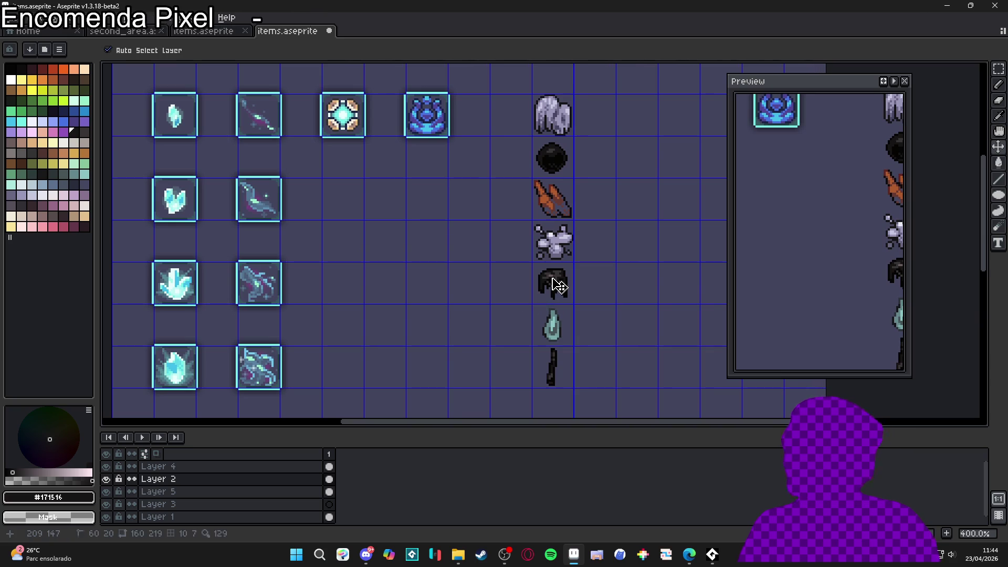
pyautogui.scroll(-1, 556, 283)
pyautogui.hotkey('ctrl', 's')
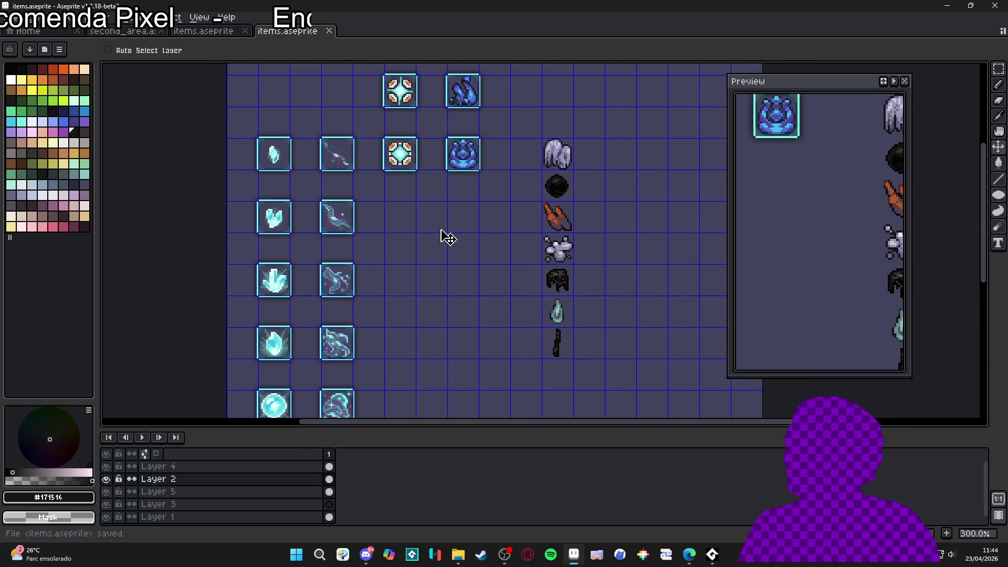
pyautogui.scroll(4, 412, 163)
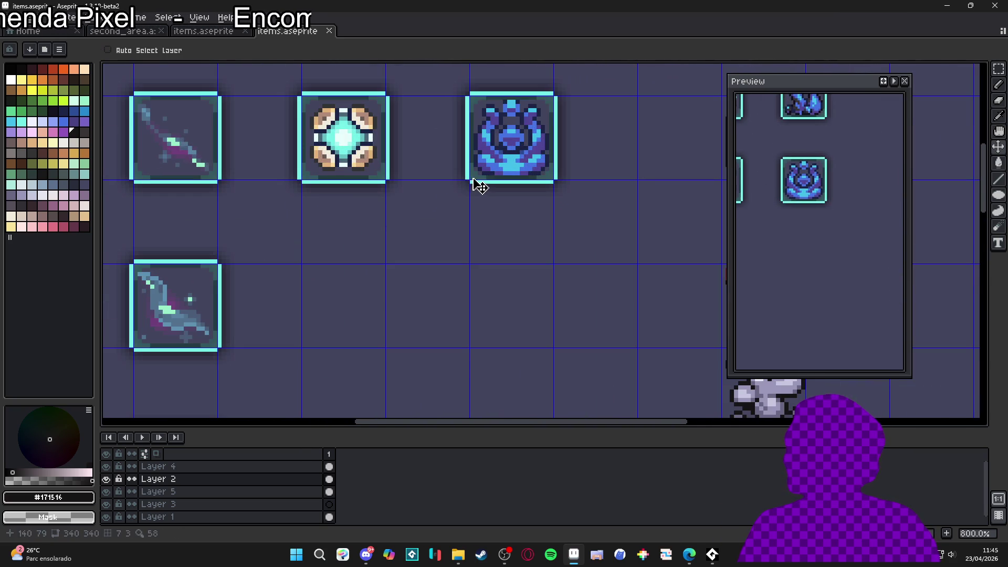
pyautogui.hotkey('alt', 'Up')
pyautogui.press('m')
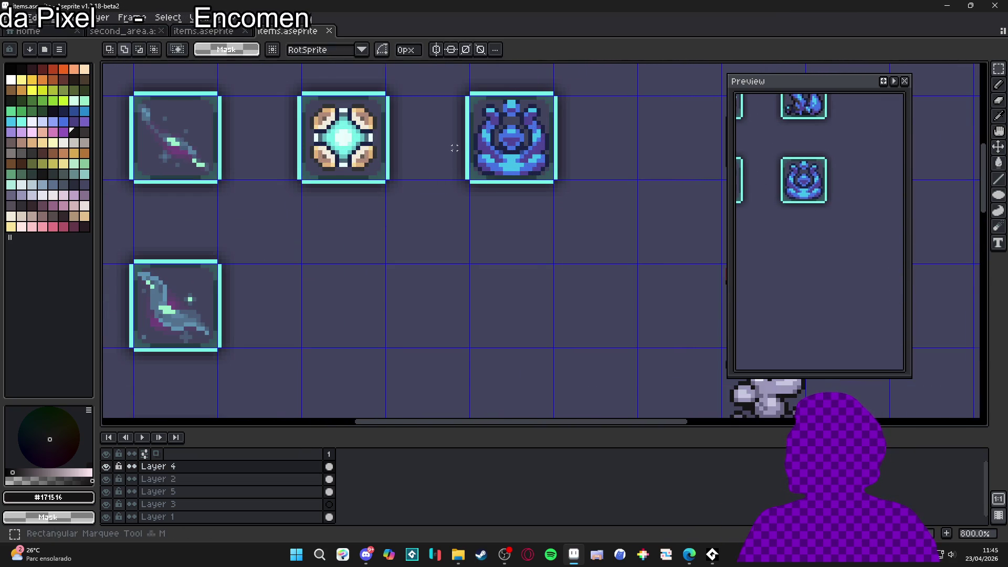
pyautogui.scroll(-2, 418, 226)
pyautogui.moveTo(410, 151); pyautogui.dragTo(527, 261)
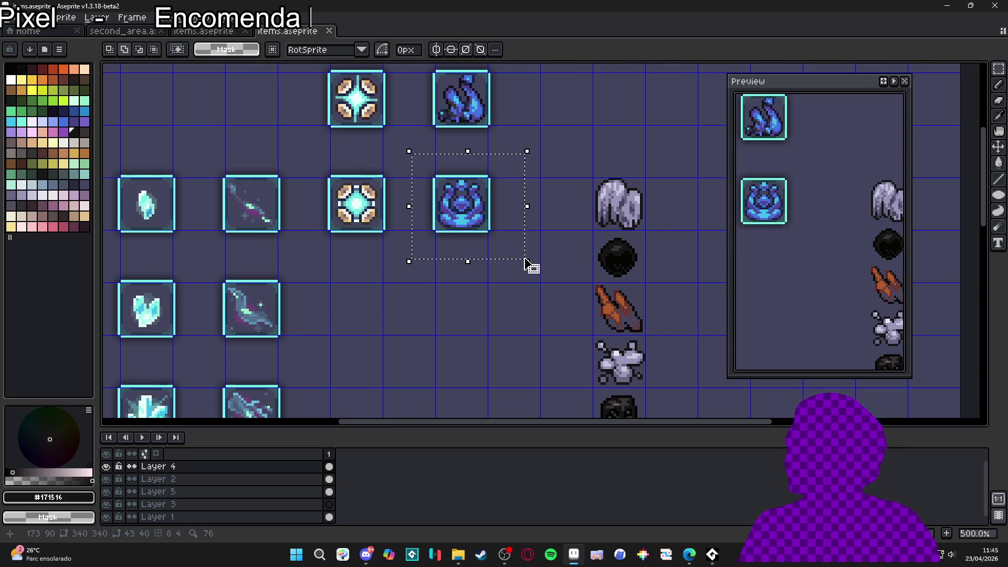
pyautogui.click(106, 466)
pyautogui.click(106, 467)
pyautogui.click(106, 466)
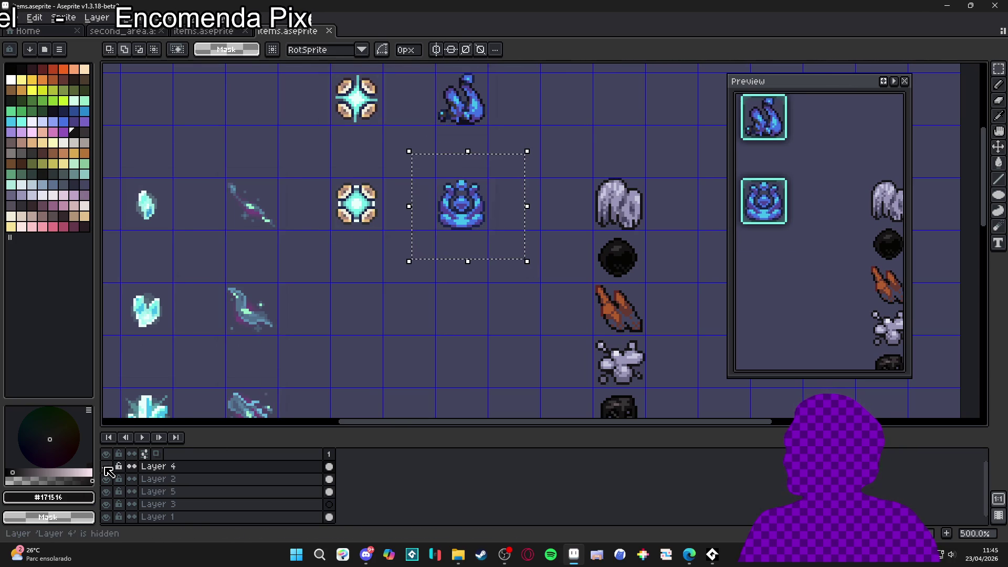
pyautogui.click(106, 466)
pyautogui.hotkey('ctrl', 'c')
pyautogui.hotkey('ctrl', 'v')
pyautogui.hotkey('shift', 'Right')
pyautogui.hotkey('shift', 'Right')
pyautogui.hotkey('shift', 'Right')
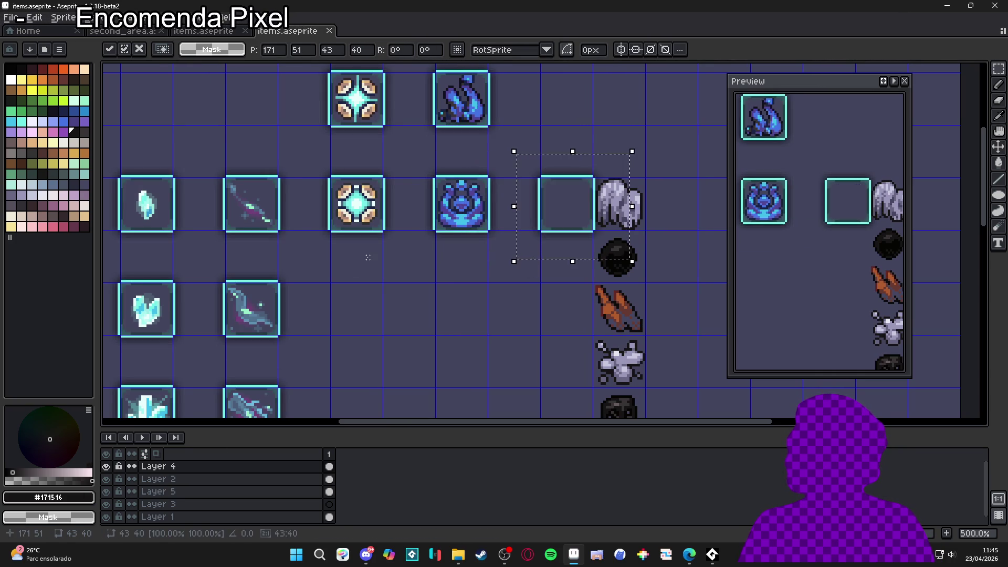
pyautogui.press('Return')
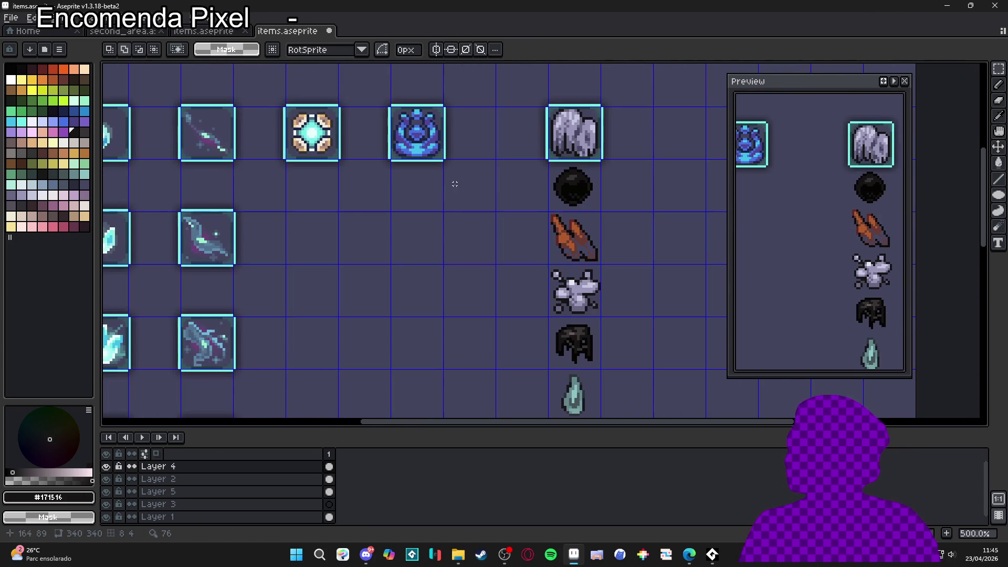
pyautogui.hotkey('ctrl', 'v')
pyautogui.hotkey('ctrl', 'z')
pyautogui.hotkey('ctrl', 'z')
pyautogui.hotkey('ctrl', 'z')
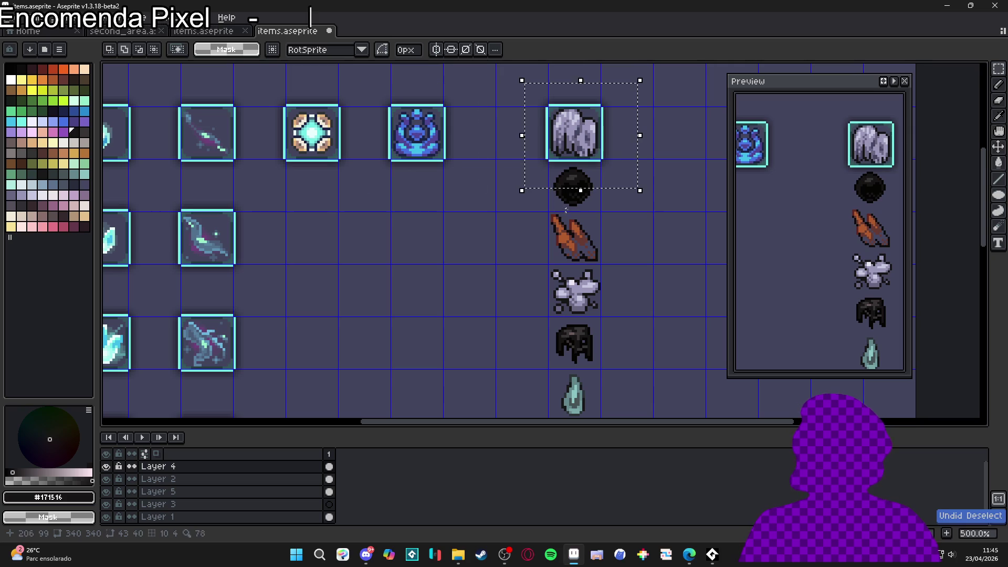
pyautogui.scroll(-1, 582, 214)
# Step: On Layer 2, shift the cloud-to-stick item column down one grid cell
pyautogui.moveTo(582, 214)
pyautogui.mouseDown()
pyautogui.moveTo(509, 156)
pyautogui.moveTo(491, 319)
pyautogui.mouseUp()
pyautogui.keyDown('ctrl'); pyautogui.click(496, 140); pyautogui.keyUp('ctrl')
pyautogui.scroll(-1, 496, 139)
pyautogui.hotkey('ctrl', 'd')
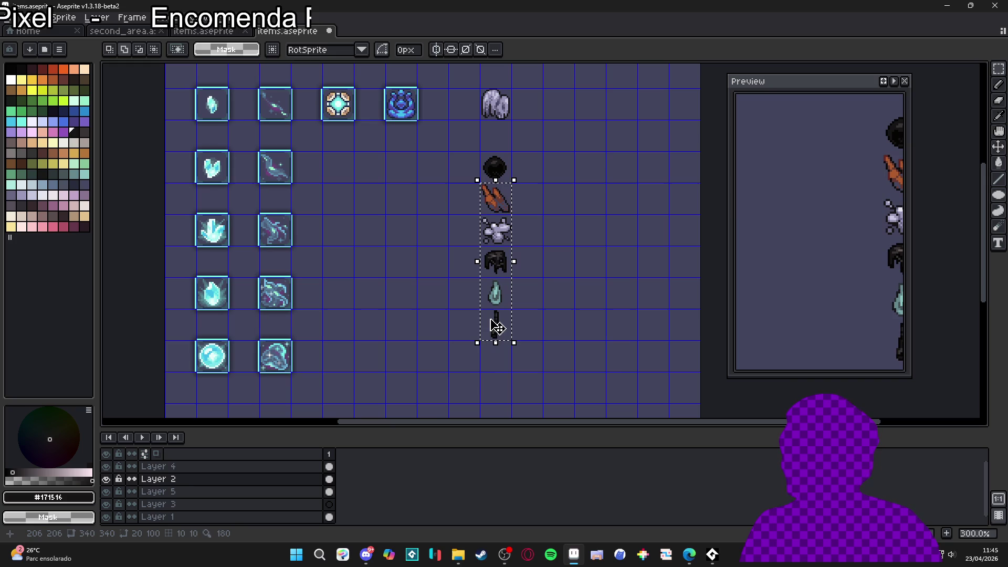
pyautogui.hotkey('shift', 'Down')
pyautogui.press('Return')
pyautogui.scroll(-2, 497, 323)
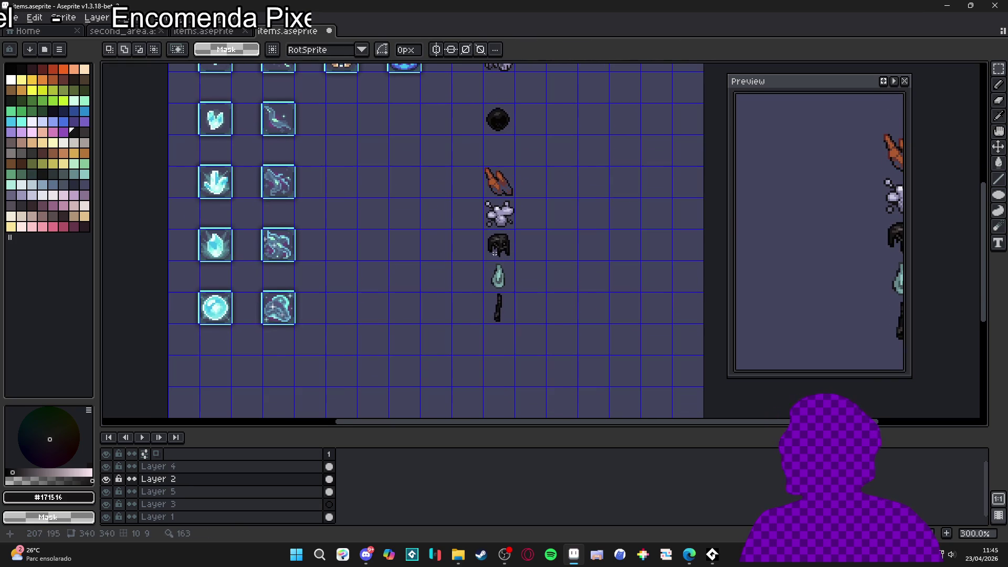
pyautogui.moveTo(488, 202); pyautogui.dragTo(499, 311)
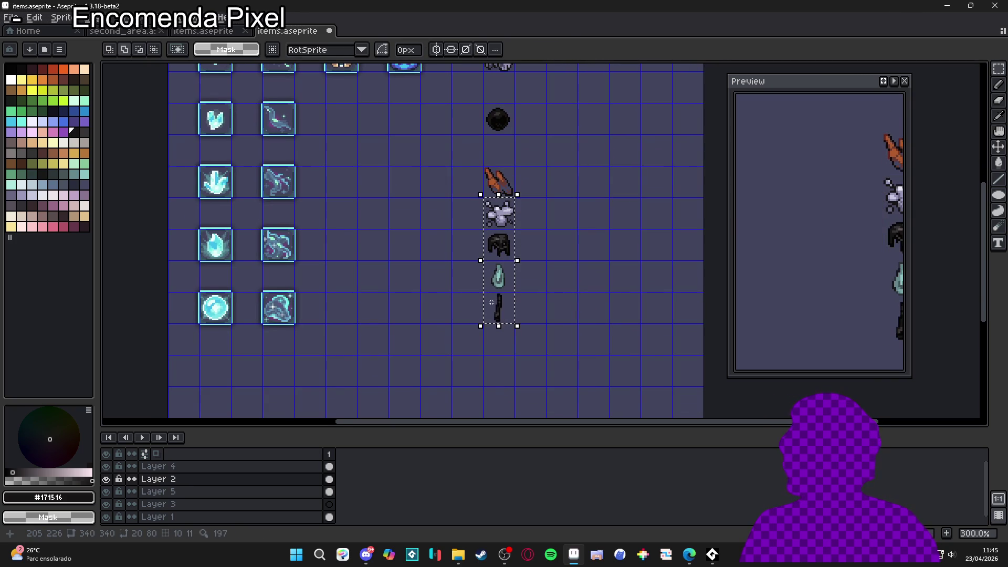
pyautogui.hotkey('shift', 'Down')
pyautogui.hotkey('ctrl', 'd')
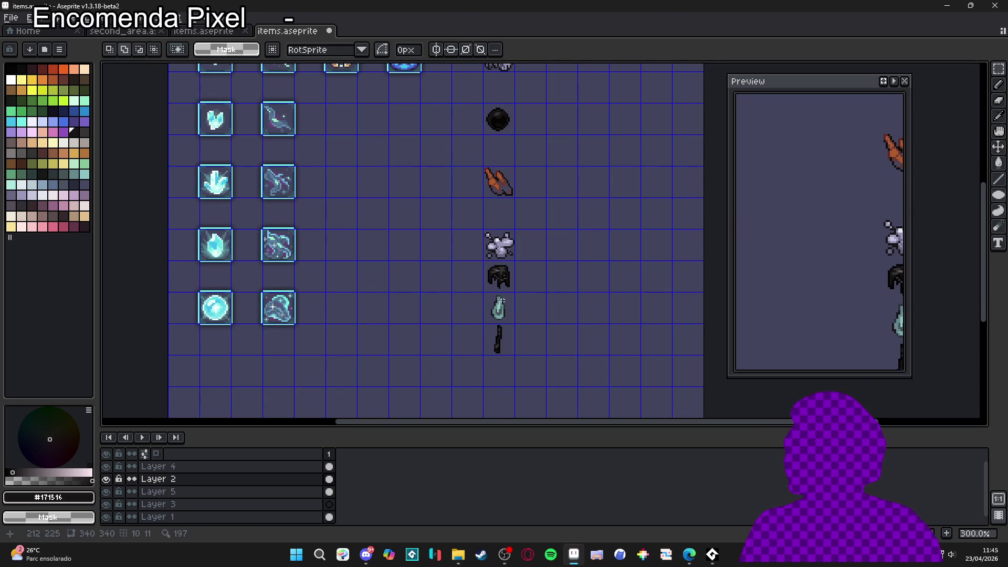
# Step: Shift the helmet, droplet and stick down cell by cell so each item sits one cell apart
pyautogui.moveTo(491, 265); pyautogui.dragTo(513, 342)
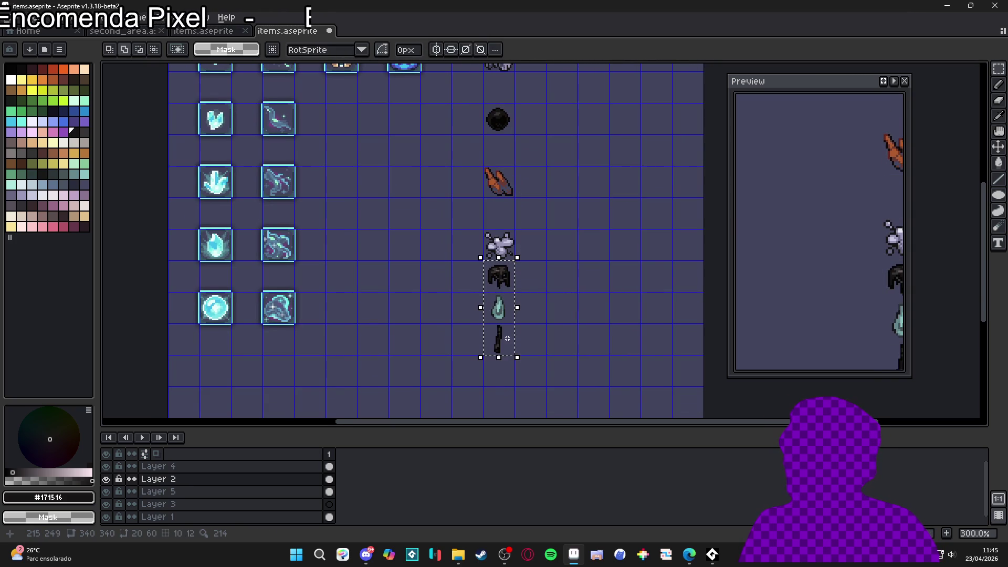
pyautogui.hotkey('shift', 'Down')
pyautogui.hotkey('ctrl', 'd')
pyautogui.moveTo(486, 325); pyautogui.dragTo(515, 386)
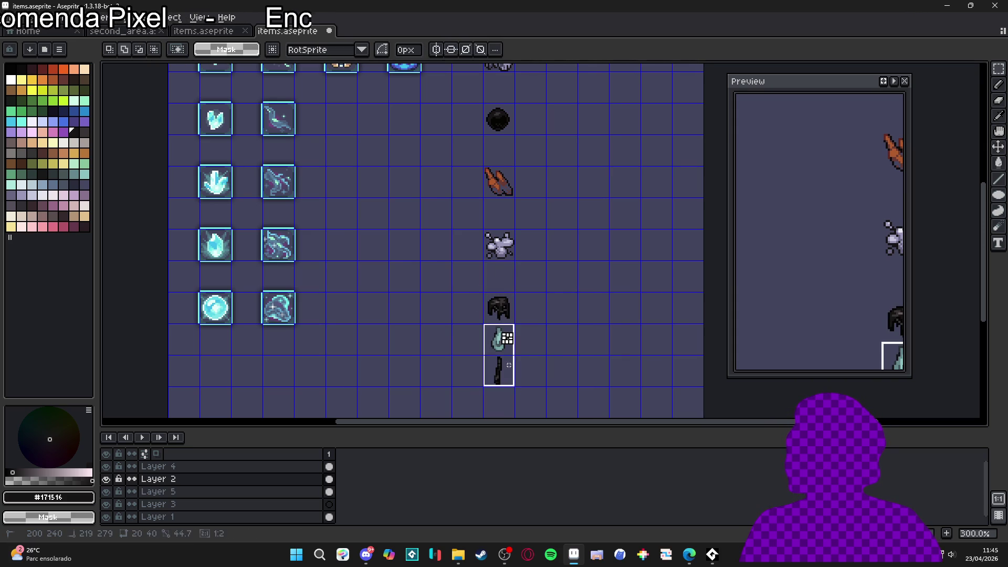
pyautogui.scroll(-5, 518, 367)
pyautogui.hotkey('shift', 'Down')
pyautogui.hotkey('ctrl', 'd')
pyautogui.moveTo(492, 246); pyautogui.dragTo(516, 267)
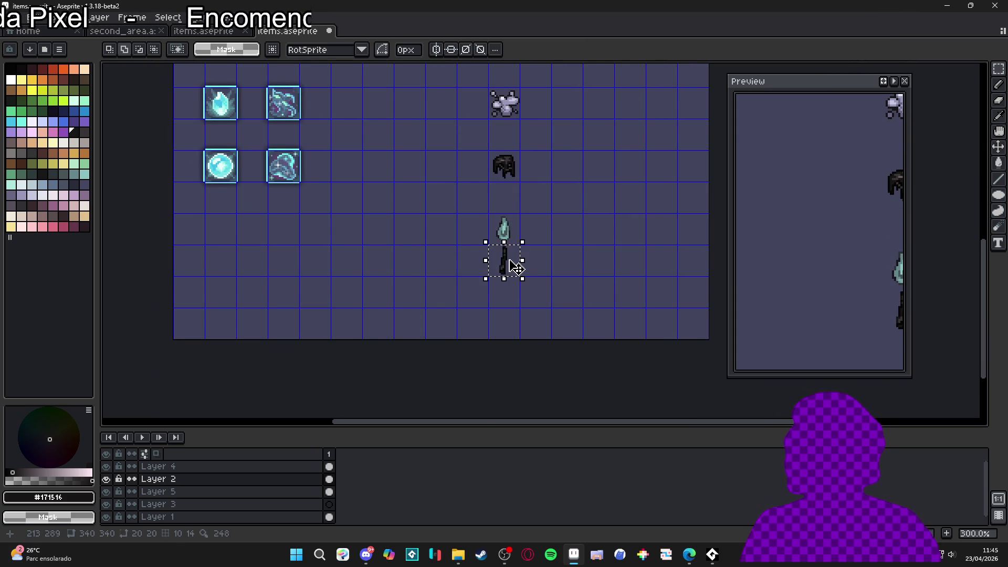
pyautogui.hotkey('shift', 'Down')
pyautogui.hotkey('ctrl', 'd')
pyautogui.scroll(-1, 495, 307)
# Step: Move the grey splat creature into the second column beside the grey cloud
pyautogui.moveTo(495, 308); pyautogui.dragTo(510, 257)
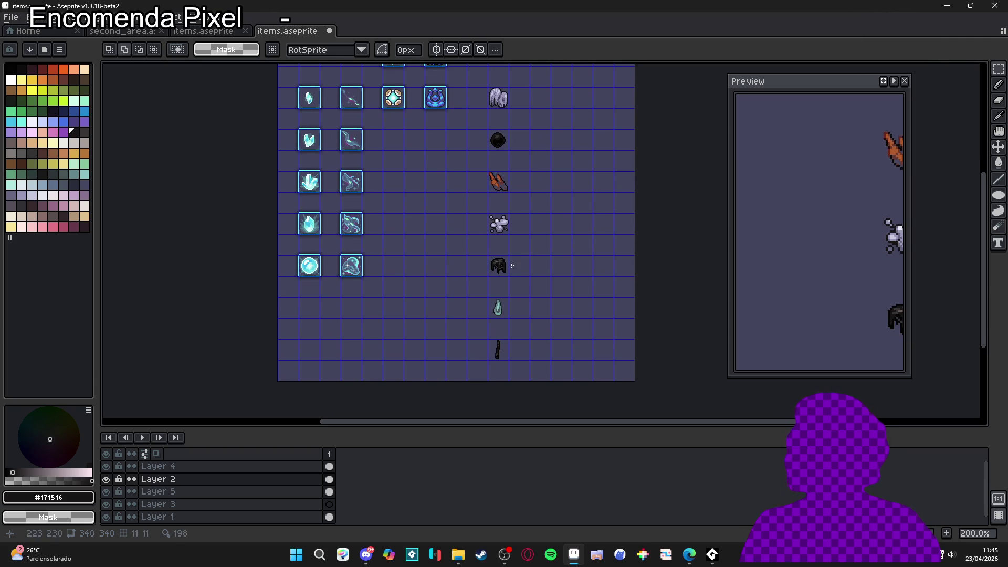
pyautogui.moveTo(523, 216)
pyautogui.mouseDown()
pyautogui.moveTo(522, 228)
pyautogui.moveTo(556, 183)
pyautogui.mouseUp()
pyautogui.scroll(1, 541, 216)
pyautogui.scroll(-1, 537, 223)
pyautogui.moveTo(512, 215); pyautogui.dragTo(532, 236)
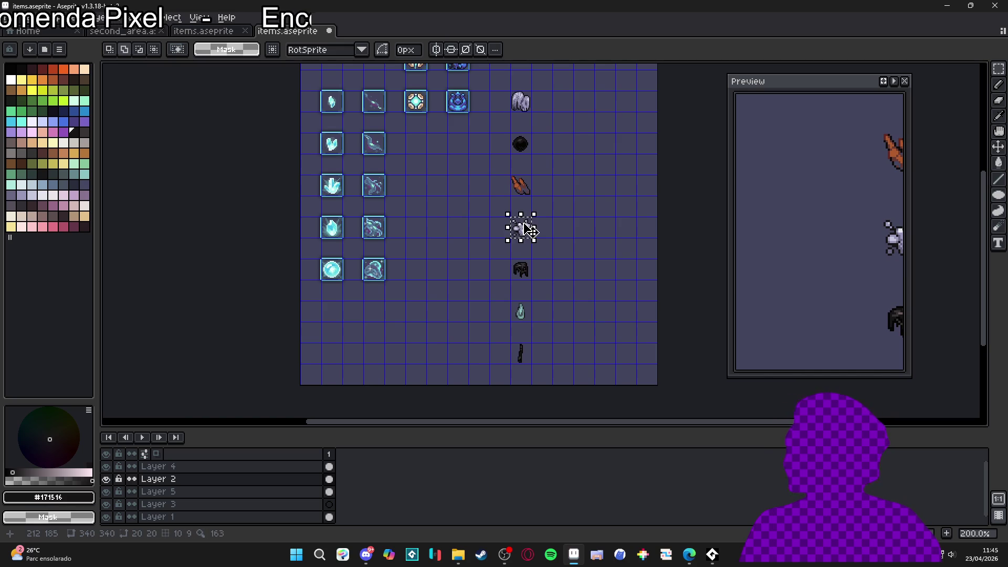
pyautogui.press('Right')
pyautogui.press('Up')
pyautogui.press('Up')
pyautogui.press('Up')
pyautogui.press('Up')
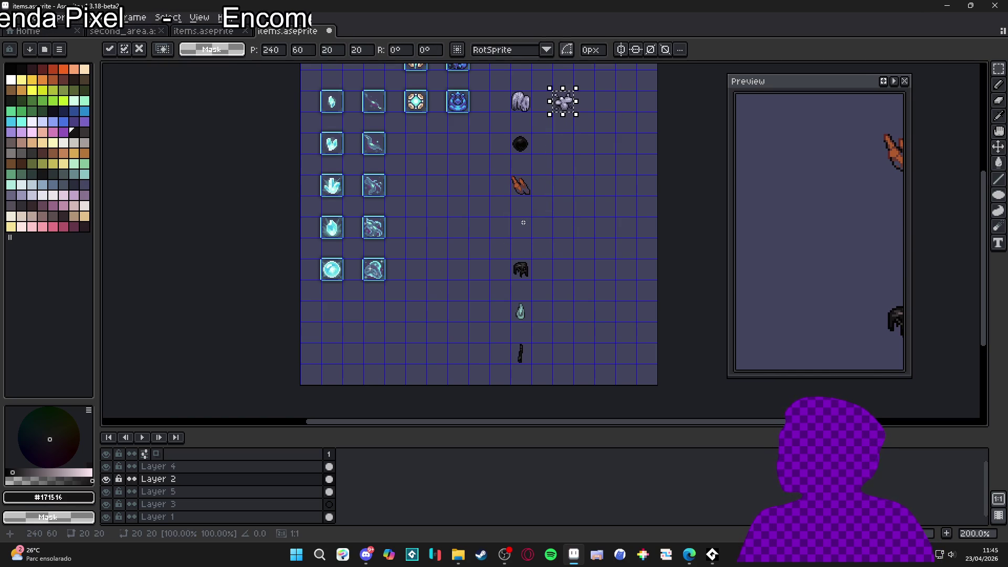
pyautogui.click(535, 365)
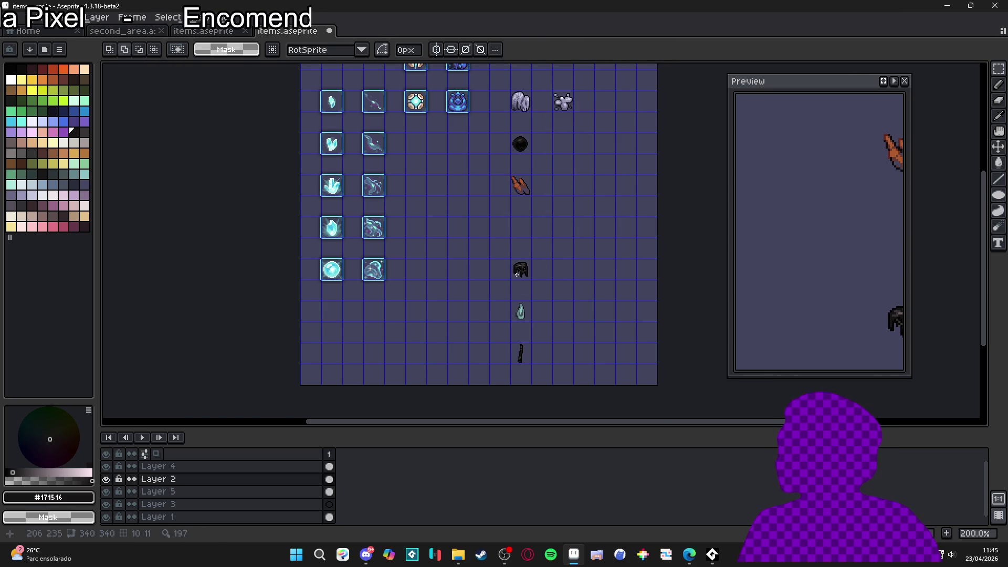
# Step: Move the helmet, droplet and stick column up and right so it sits beside the orb
pyautogui.moveTo(517, 273); pyautogui.dragTo(533, 360)
pyautogui.press('Right')
pyautogui.press('Up')
pyautogui.press('Up')
pyautogui.press('Up')
pyautogui.press('Right')
pyautogui.press('Up')
pyautogui.press('Up')
pyautogui.click(525, 351)
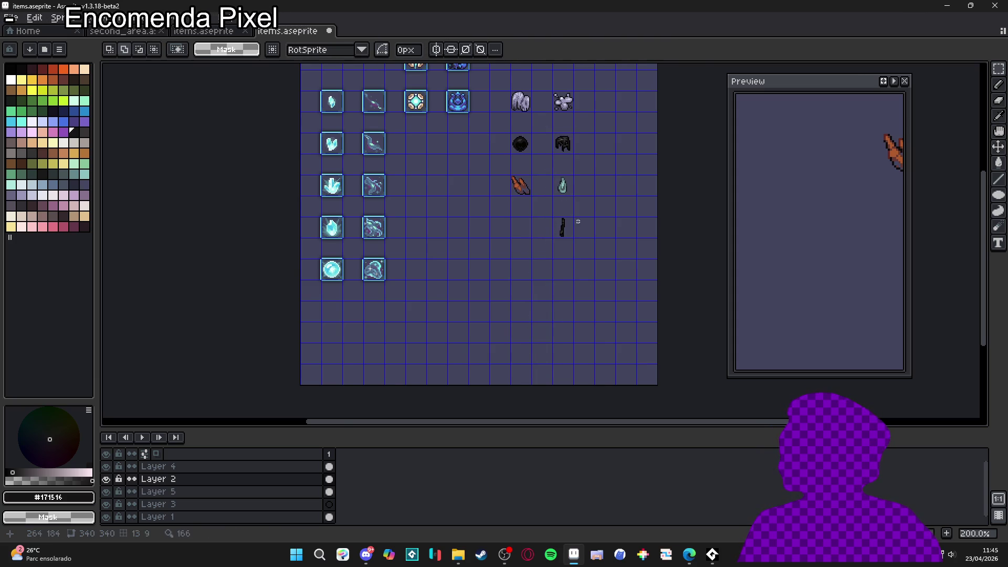
pyautogui.scroll(1, 576, 179)
pyautogui.moveTo(577, 178); pyautogui.dragTo(577, 276)
pyautogui.scroll(7, 580, 236)
# Step: Redraw the splat's lower outline and its lower-left diagonal outline pixels
pyautogui.press('b')
pyautogui.scroll(1, 577, 222)
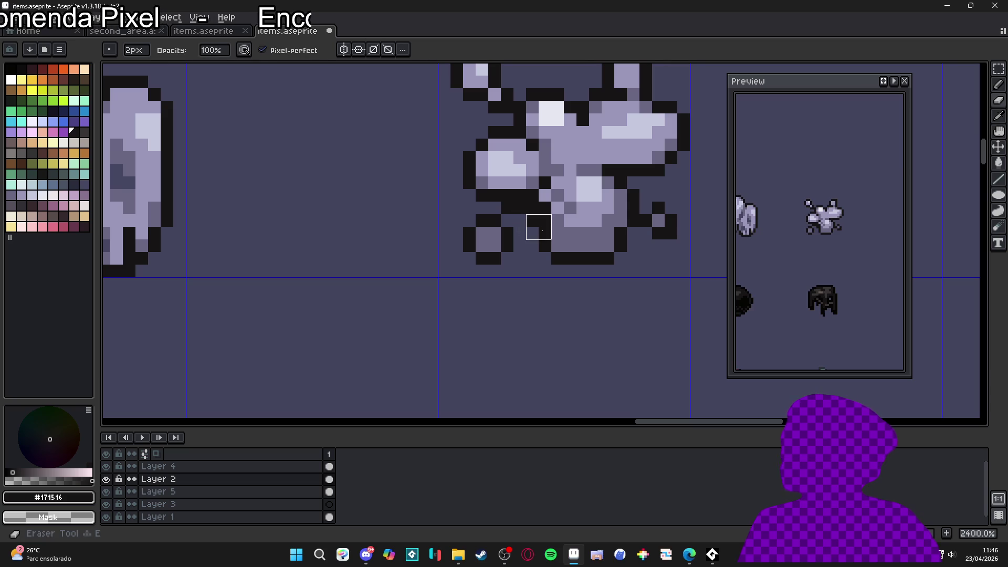
pyautogui.moveTo(558, 234)
pyautogui.mouseDown()
pyautogui.moveTo(557, 247)
pyautogui.moveTo(541, 239)
pyautogui.mouseUp()
pyautogui.rightClick(558, 258)
pyautogui.rightClick(558, 246)
pyautogui.click(549, 249)
pyautogui.click(549, 263)
pyautogui.click(570, 246)
pyautogui.scroll(-3, 629, 216)
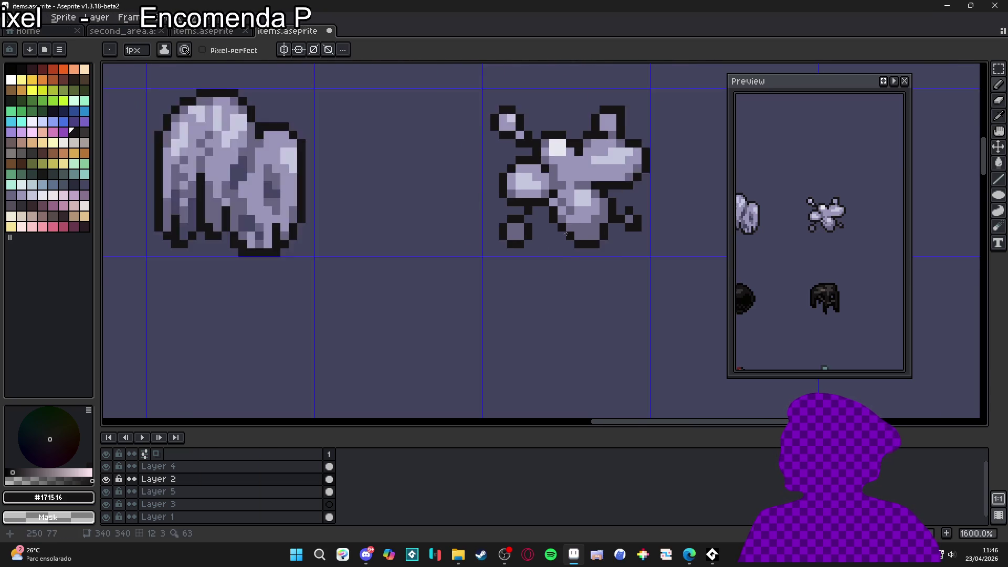
pyautogui.scroll(3, 629, 216)
pyautogui.press('e')
pyautogui.press('e')
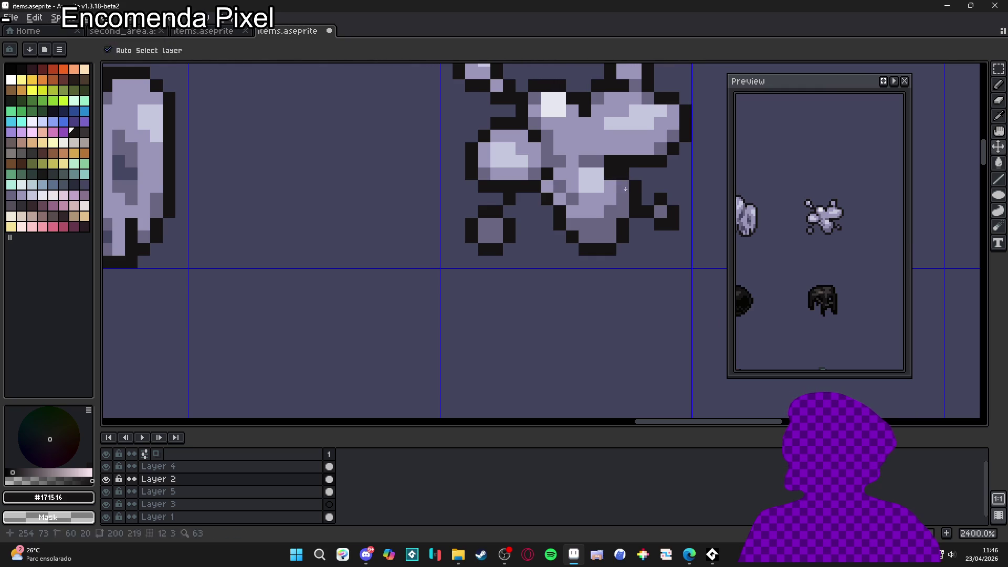
pyautogui.press('b')
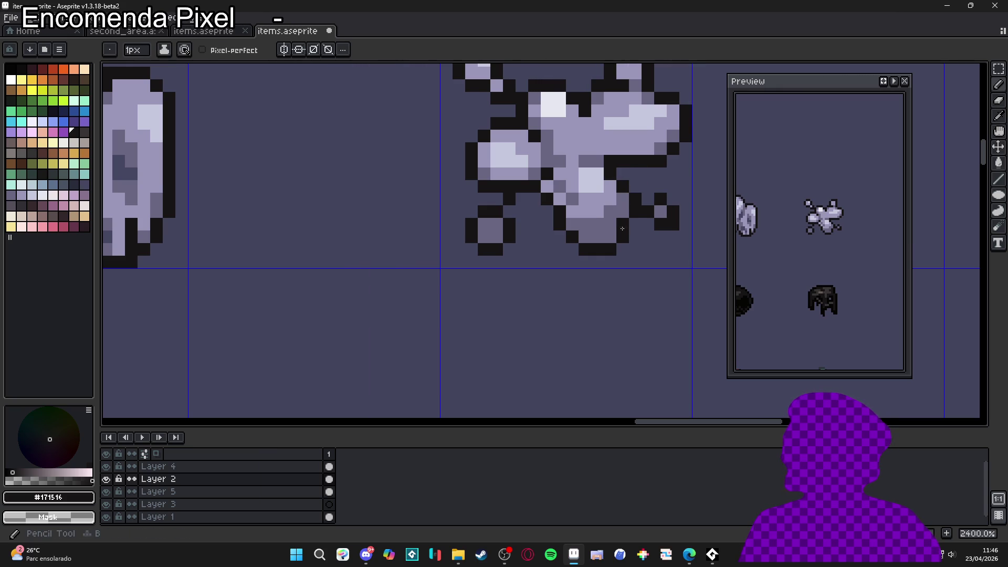
# Step: Repaint three dark pixels on the splat with the mid purple-grey #696682
pyautogui.keyDown('alt'); pyautogui.click(620, 227); pyautogui.keyUp('alt')
pyautogui.scroll(-2, 619, 228)
pyautogui.scroll(2, 620, 228)
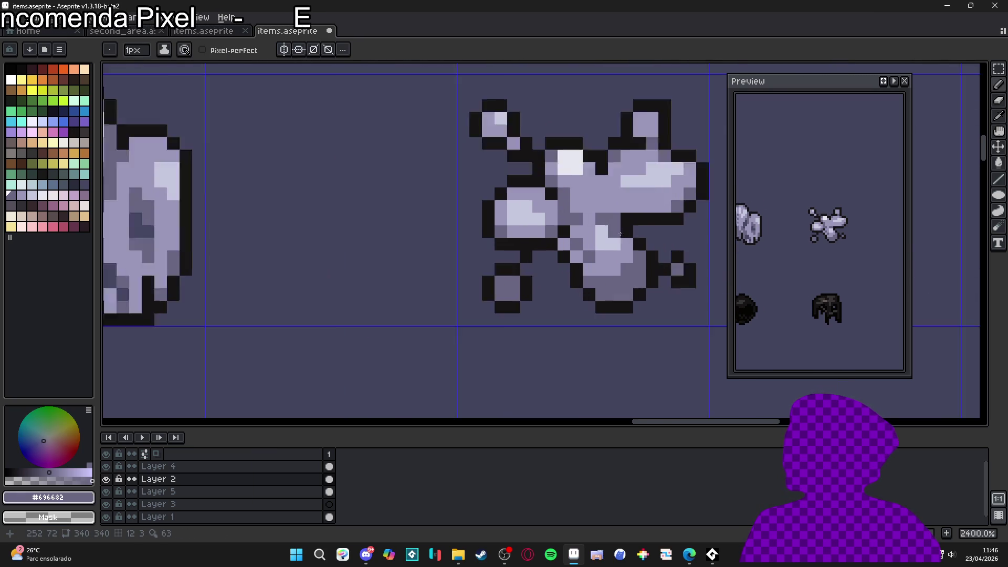
pyautogui.keyDown('alt'); pyautogui.click(605, 261); pyautogui.keyUp('alt')
pyautogui.scroll(-2, 604, 261)
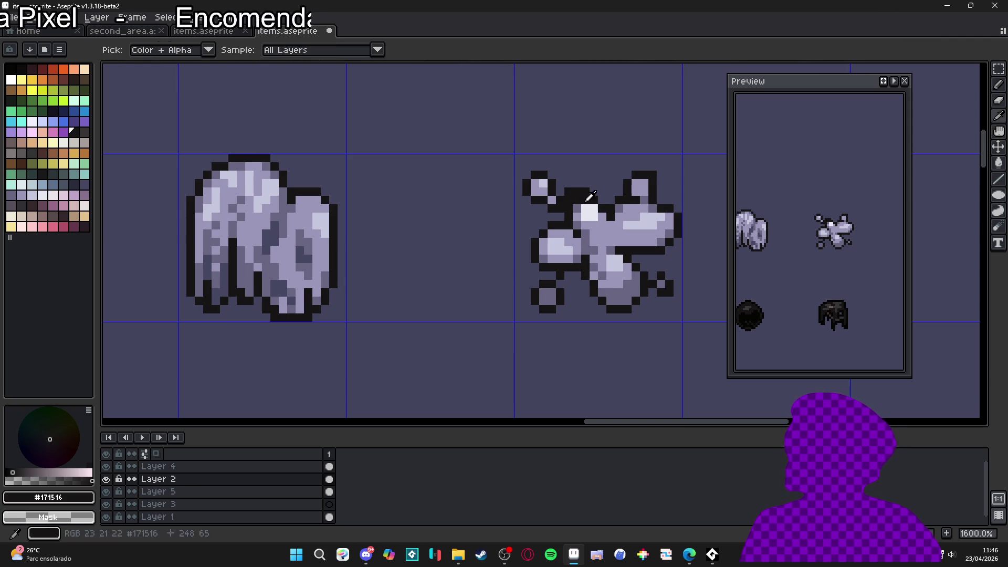
pyautogui.keyDown('alt'); pyautogui.click(574, 199); pyautogui.keyUp('alt')
pyautogui.keyDown('alt'); pyautogui.click(606, 217); pyautogui.keyUp('alt')
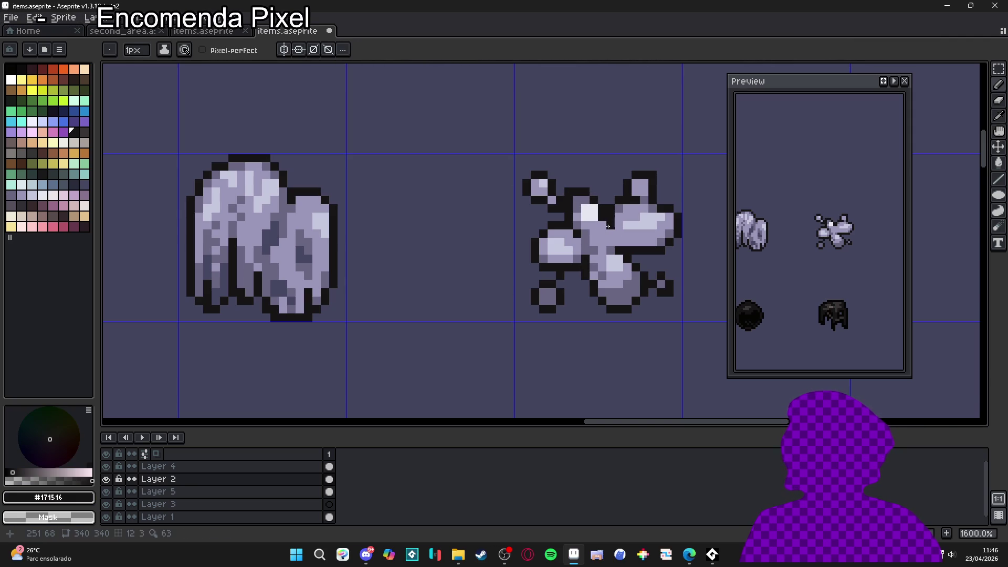
pyautogui.keyDown('alt'); pyautogui.click(573, 202); pyautogui.keyUp('alt')
pyautogui.click(568, 200)
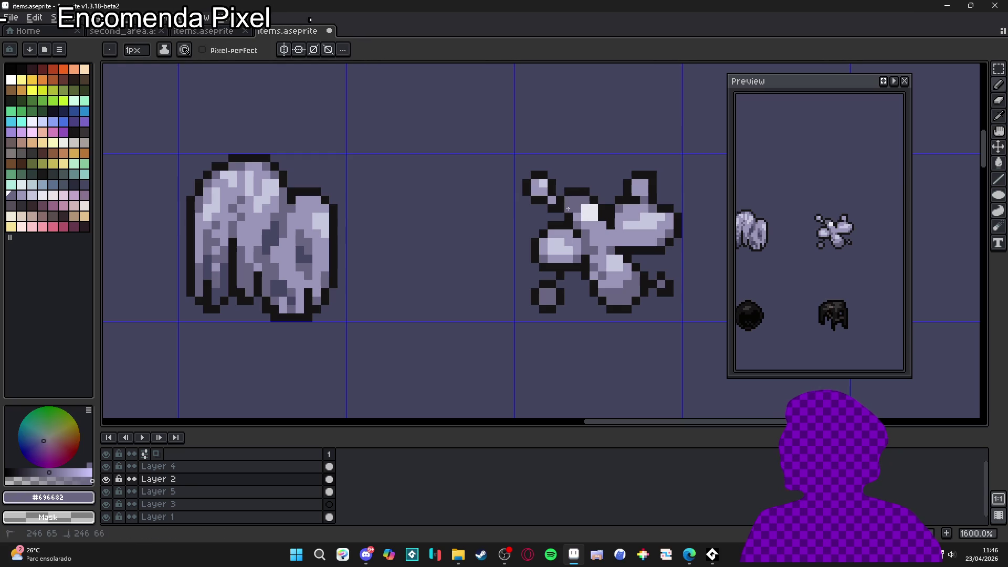
pyautogui.click(569, 210)
# Step: Darken part of the splat's upper highlight with #171516 and add lavender shading pixels near its top
pyautogui.keyDown('alt'); pyautogui.click(573, 222); pyautogui.keyUp('alt')
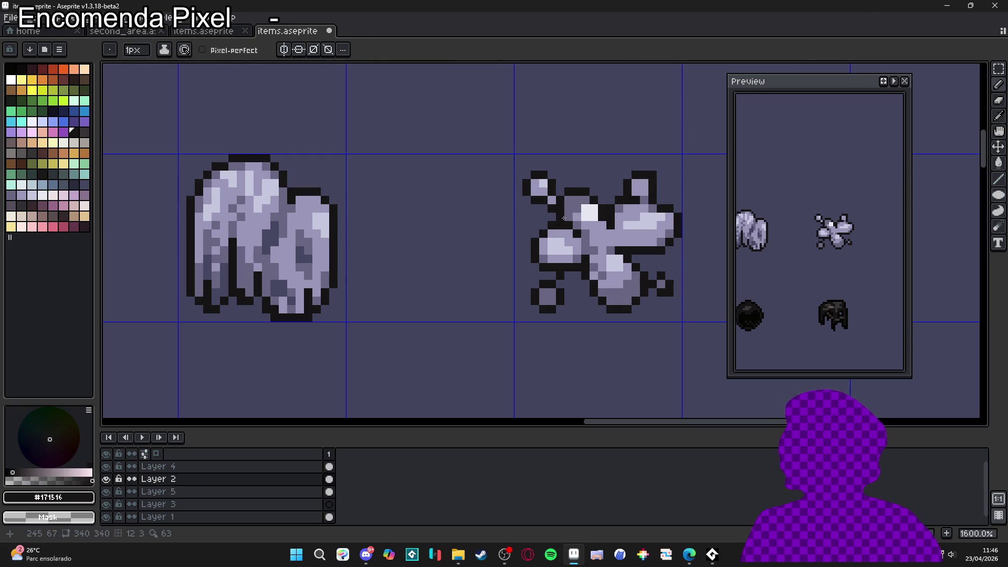
pyautogui.scroll(-3, 588, 238)
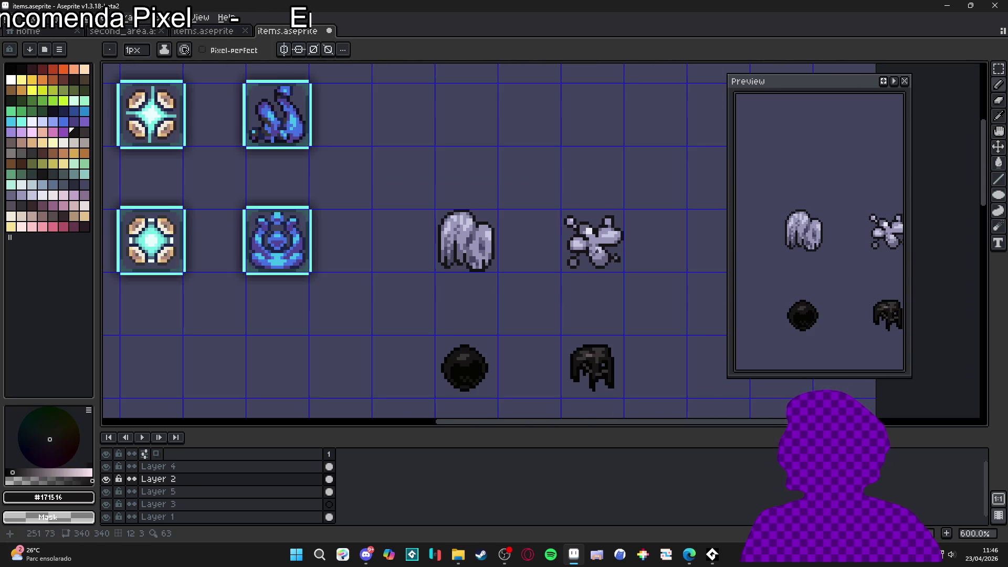
pyautogui.scroll(4, 529, 234)
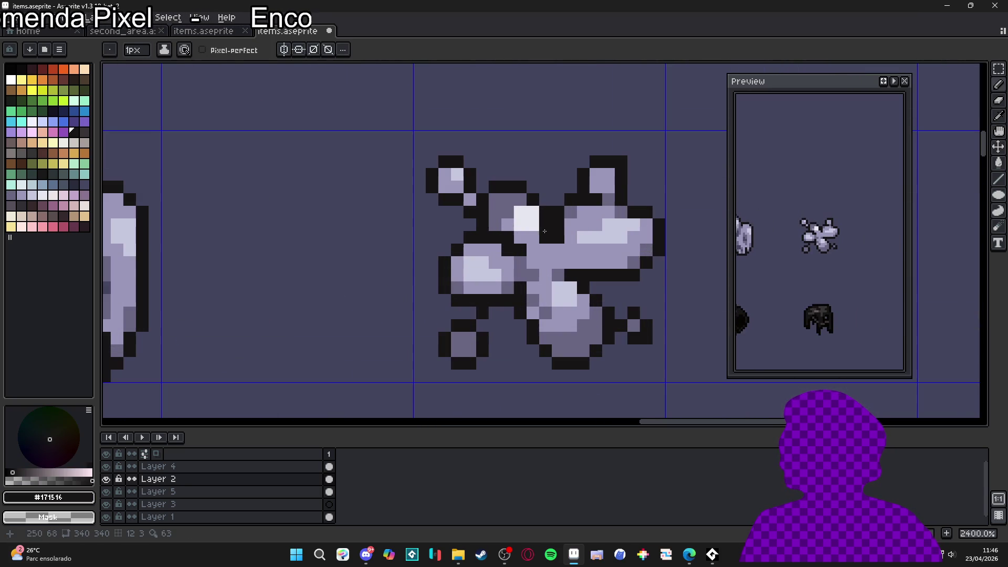
pyautogui.click(526, 234)
pyautogui.click(532, 238)
pyautogui.rightClick(520, 238)
pyautogui.click(519, 224)
pyautogui.click(533, 212)
pyautogui.rightClick(532, 225)
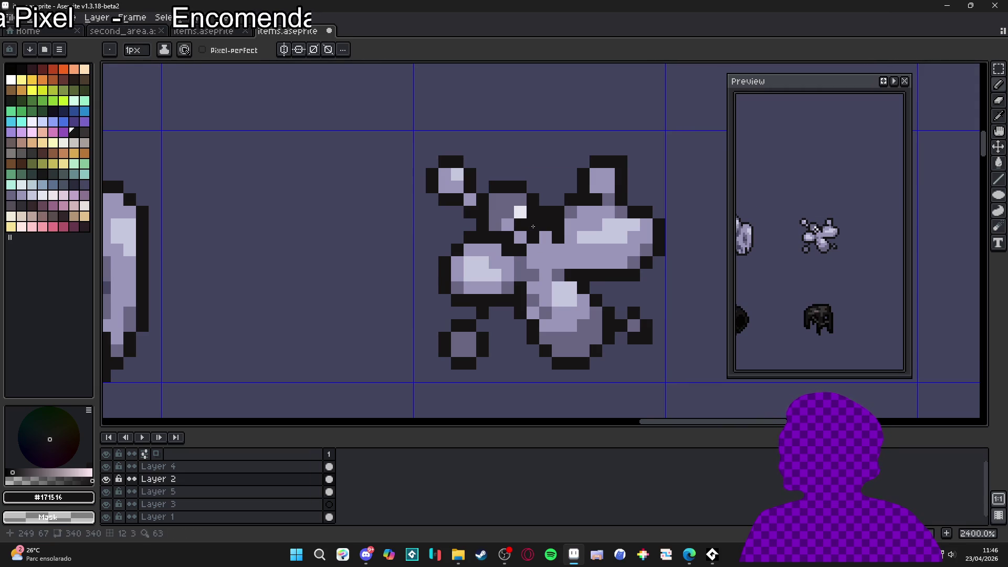
pyautogui.press('x')
pyautogui.click(520, 212)
pyautogui.press('x')
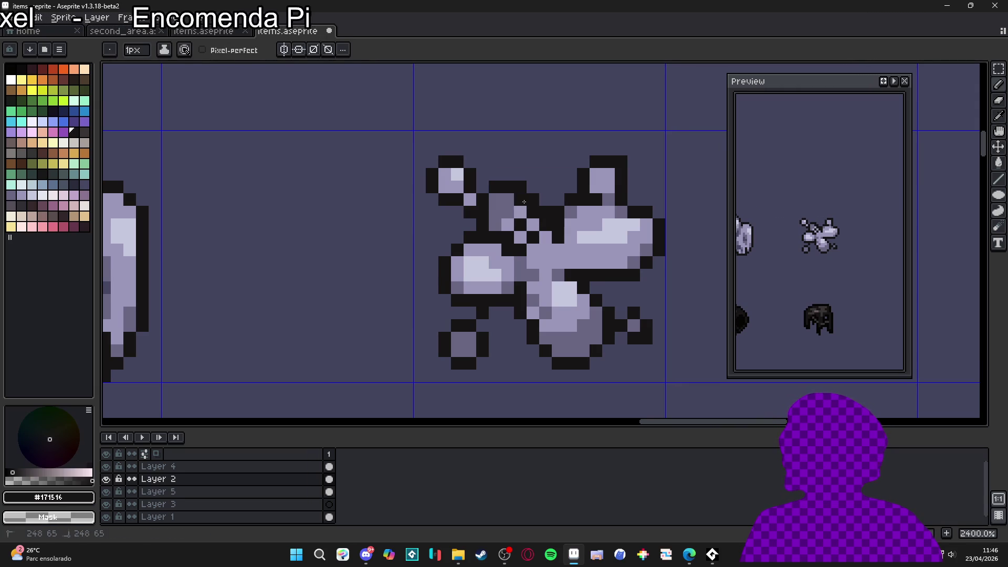
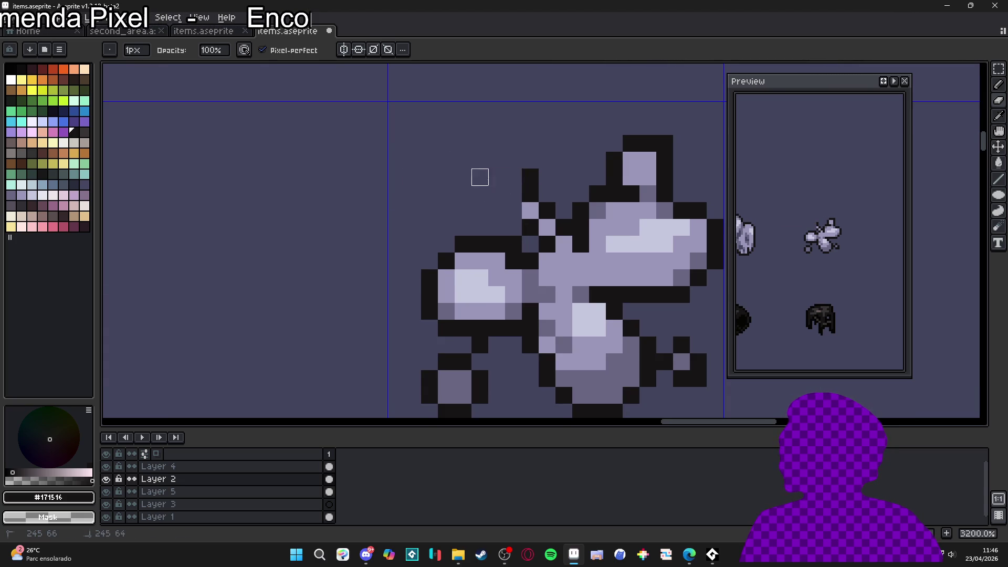
# Step: Erase the stray dark pixel and paint a light lavender lobe above-left of the winged item
pyautogui.click(530, 177)
pyautogui.press('alt')
pyautogui.click(536, 201)
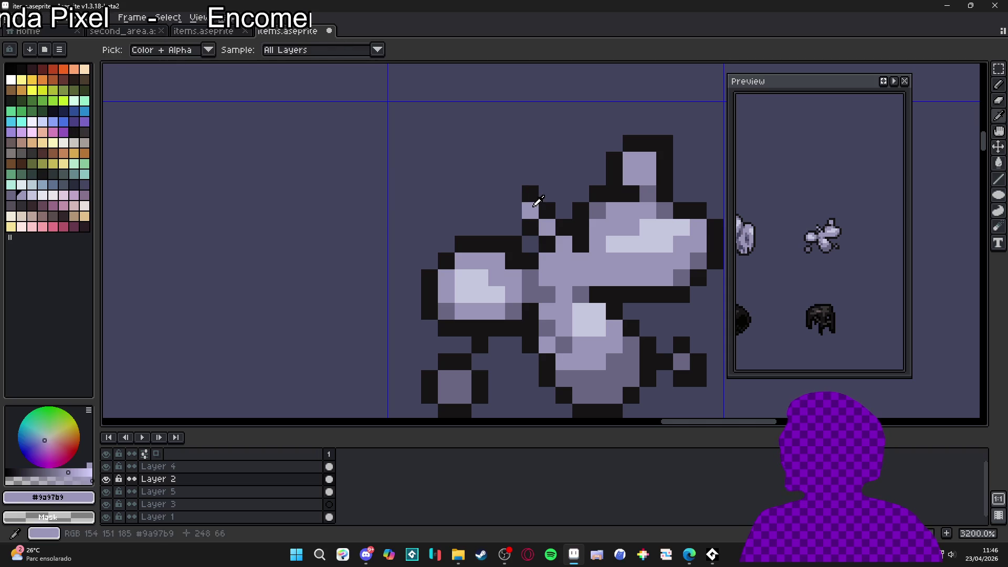
pyautogui.moveTo(500, 163)
pyautogui.mouseDown()
pyautogui.moveTo(488, 152)
pyautogui.moveTo(487, 174)
pyautogui.moveTo(513, 144)
pyautogui.moveTo(463, 150)
pyautogui.moveTo(463, 178)
pyautogui.moveTo(478, 193)
pyautogui.moveTo(503, 194)
pyautogui.moveTo(516, 212)
pyautogui.mouseUp()
# Step: With a 1px brush, refine the new lobe using the sprite's dark outline and light lavender colours
pyautogui.keyDown('alt'); pyautogui.click(531, 193); pyautogui.keyUp('alt')
pyautogui.press('-')
pyautogui.keyDown('alt'); pyautogui.click(530, 210); pyautogui.keyUp('alt')
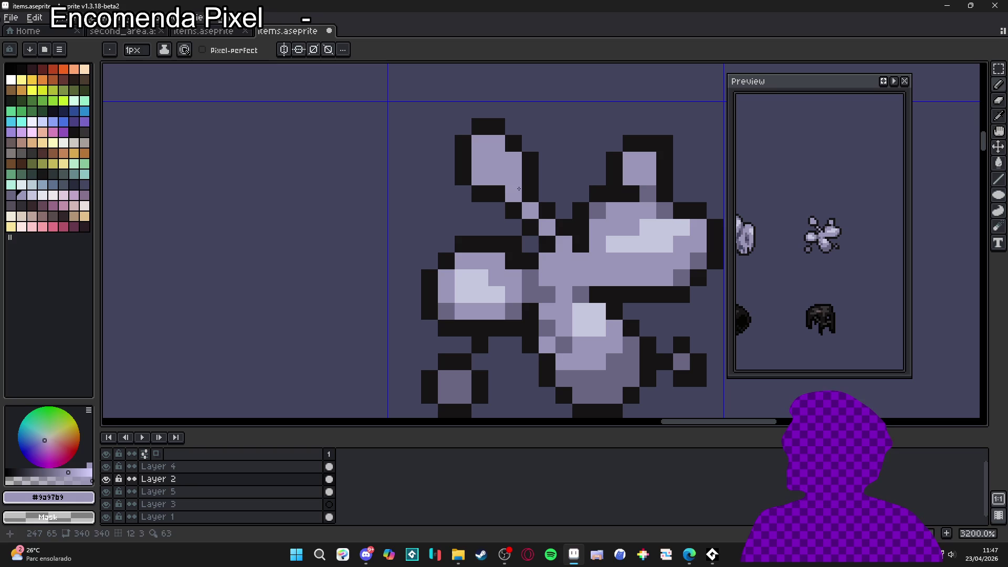
pyautogui.click(523, 198)
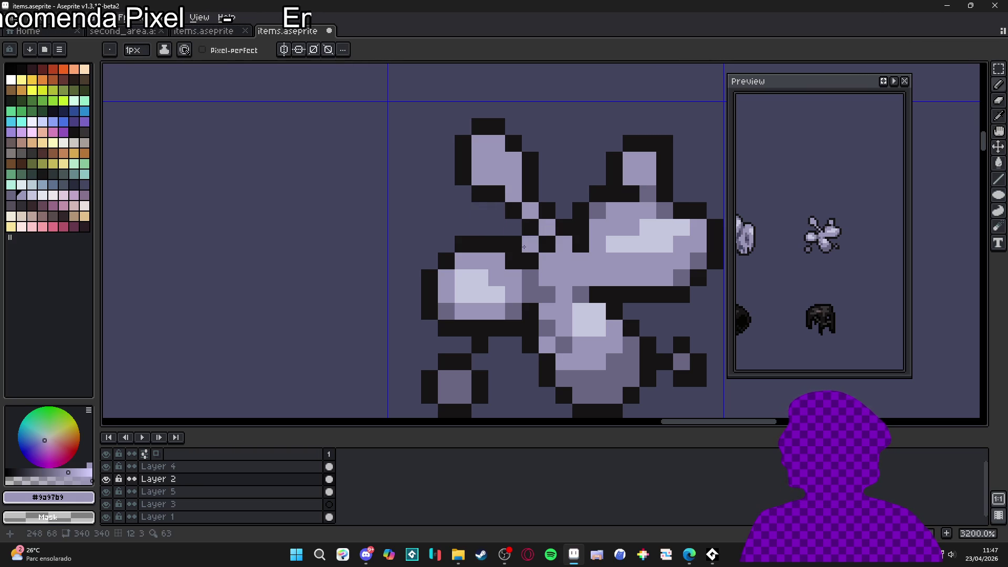
pyautogui.press('x')
pyautogui.scroll(-4, 561, 284)
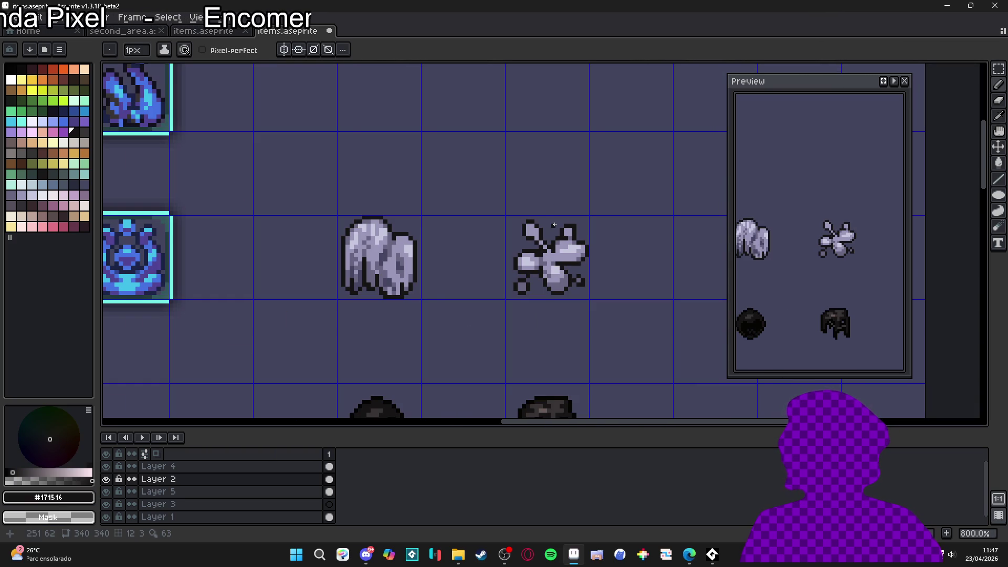
pyautogui.scroll(3, 557, 247)
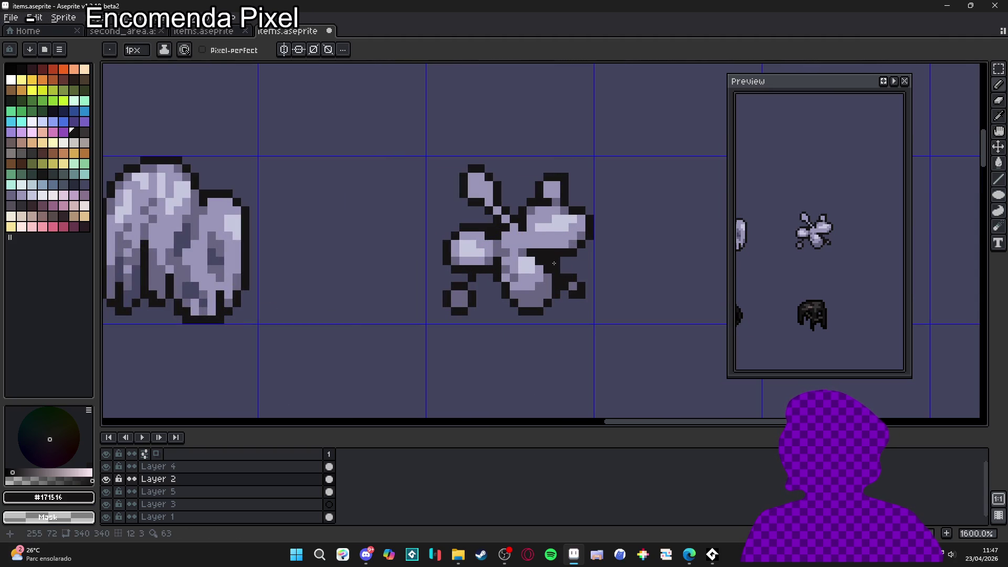
pyautogui.keyDown('alt'); pyautogui.click(540, 214); pyautogui.keyUp('alt')
pyautogui.scroll(2, 474, 180)
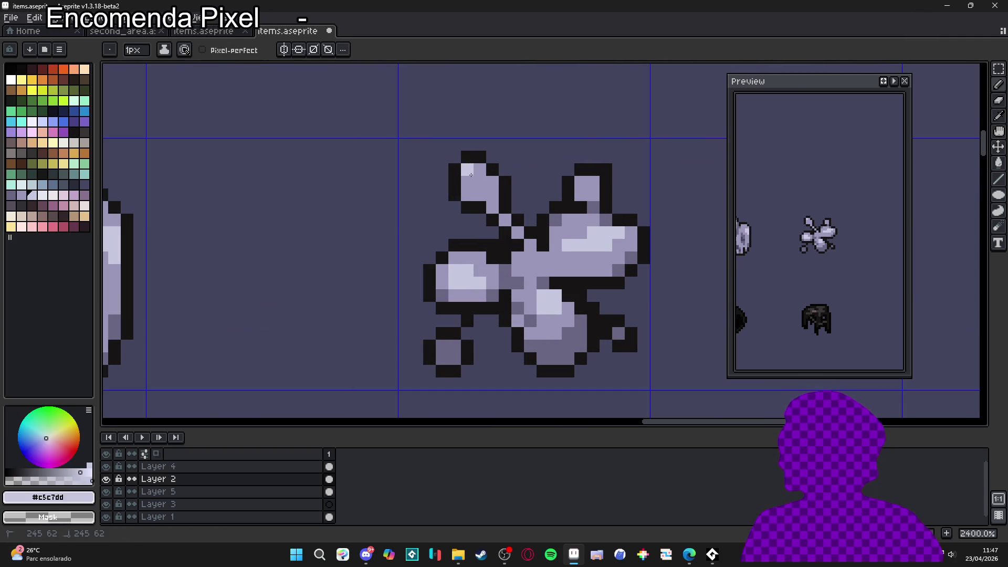
pyautogui.scroll(-3, 502, 203)
pyautogui.scroll(2, 501, 204)
pyautogui.scroll(-5, 515, 218)
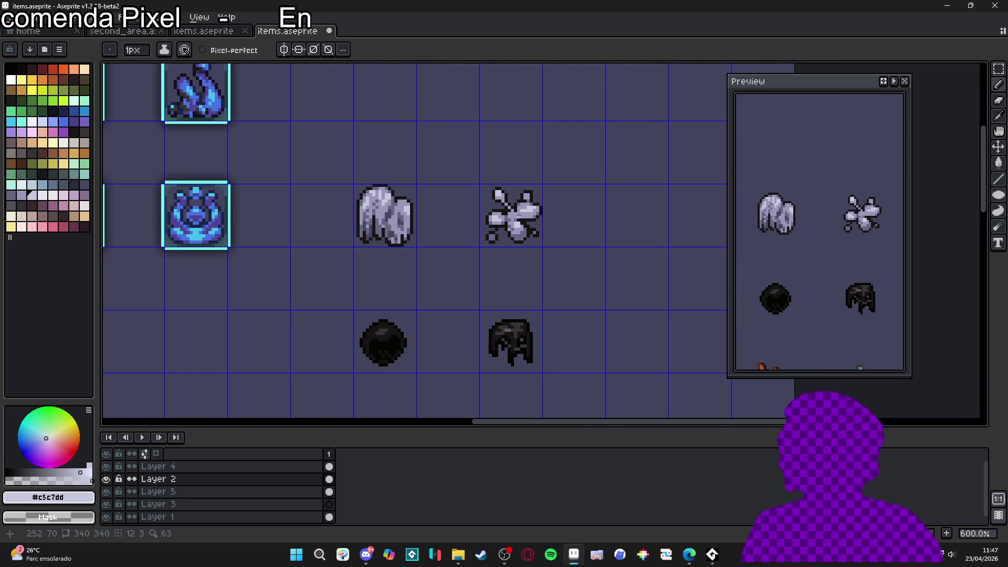
pyautogui.scroll(4, 519, 220)
pyautogui.keyDown('alt'); pyautogui.click(473, 213); pyautogui.keyUp('alt')
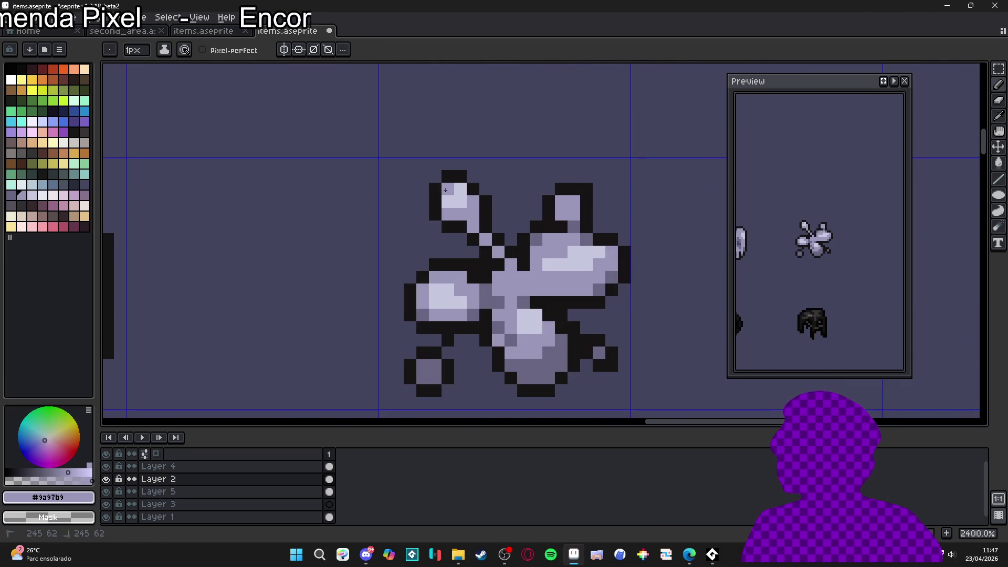
pyautogui.scroll(-3, 462, 207)
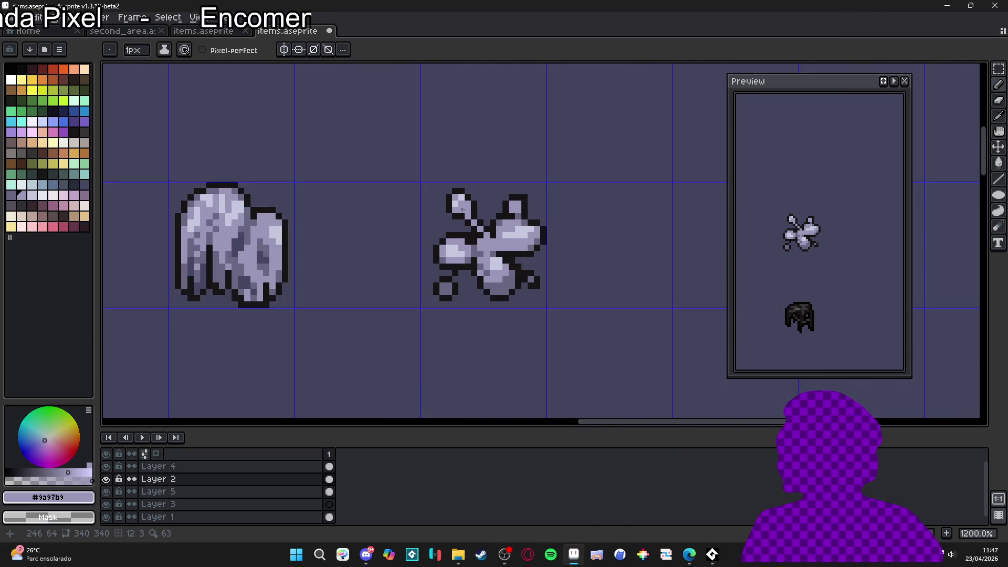
pyautogui.scroll(3, 462, 208)
pyautogui.keyDown('alt'); pyautogui.click(496, 233); pyautogui.keyUp('alt')
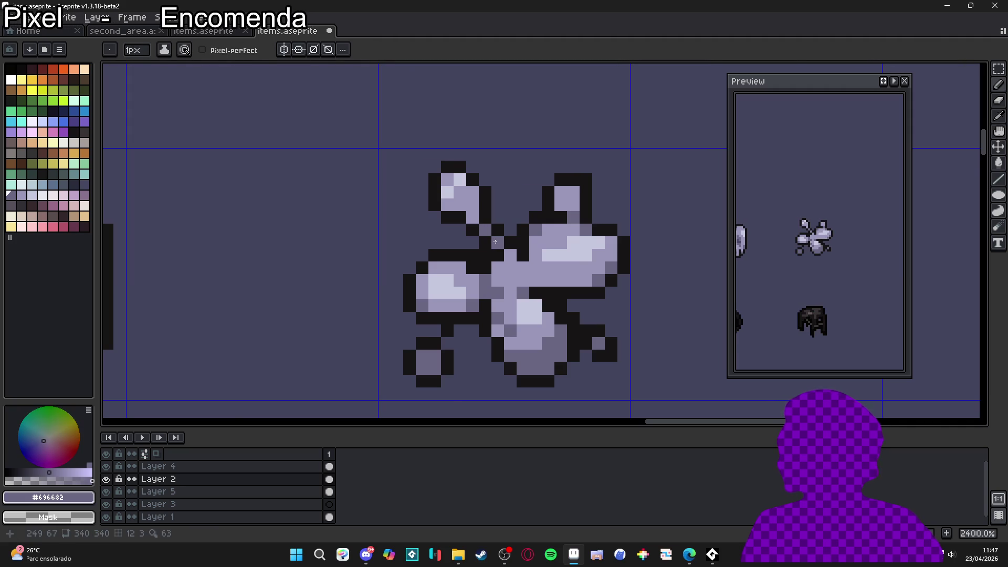
pyautogui.scroll(-4, 505, 256)
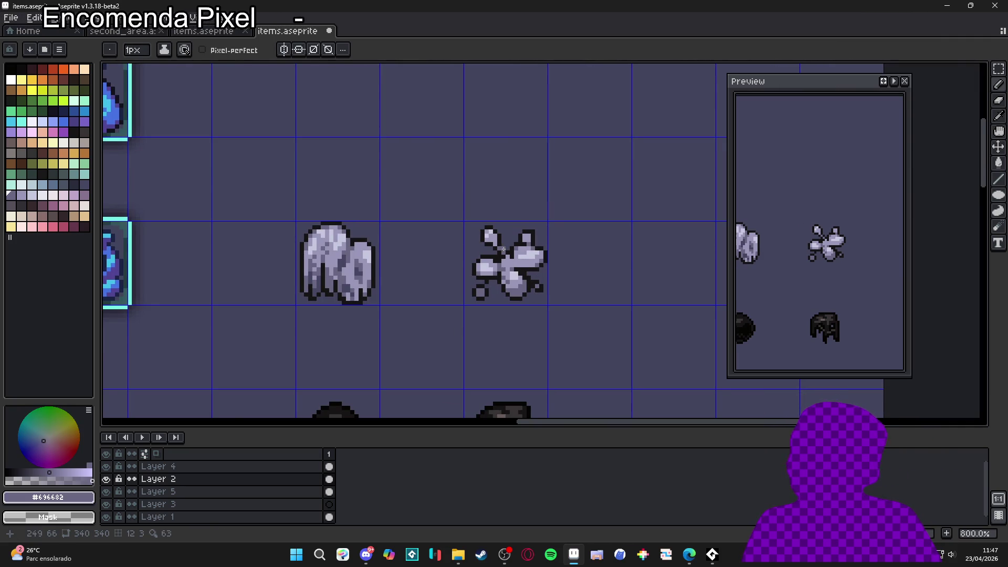
pyautogui.scroll(3, 510, 251)
pyautogui.keyDown('alt'); pyautogui.click(514, 303); pyautogui.keyUp('alt')
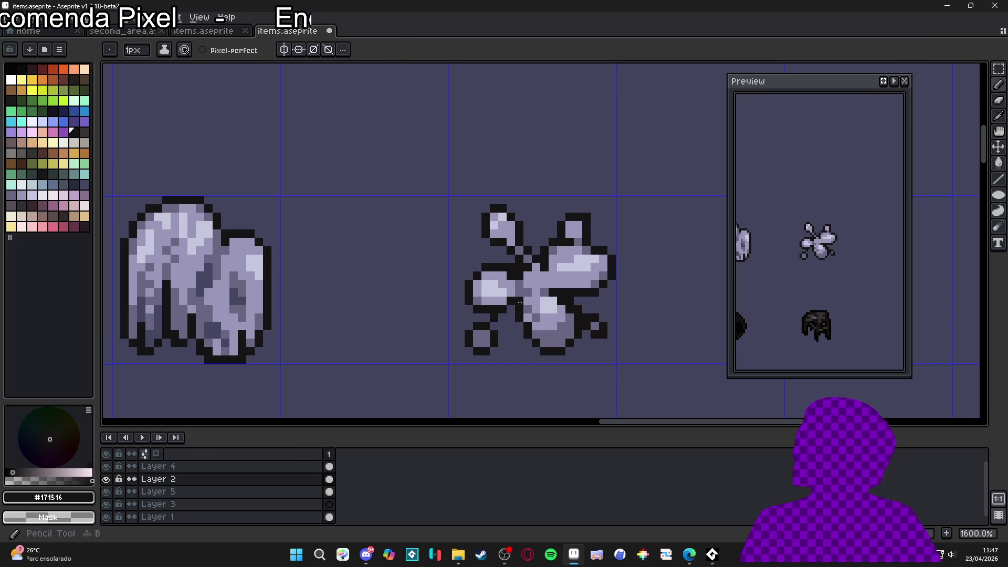
# Step: Sample the lavender, darker shade and dark outline colours from the item sprite
pyautogui.scroll(-1, 523, 300)
pyautogui.scroll(1, 528, 295)
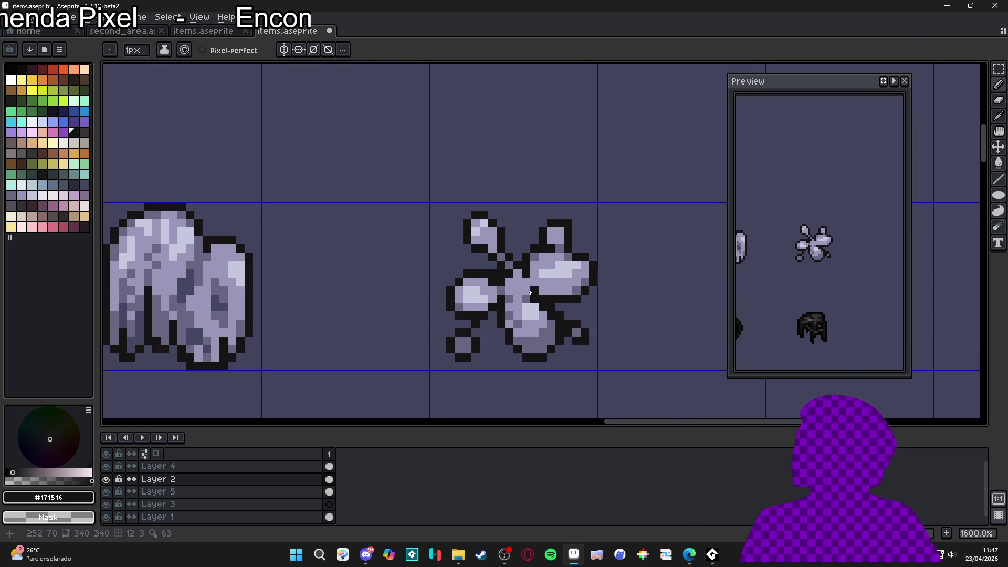
pyautogui.keyDown('alt'); pyautogui.click(526, 295); pyautogui.keyUp('alt')
pyautogui.keyDown('alt'); pyautogui.click(518, 300); pyautogui.keyUp('alt')
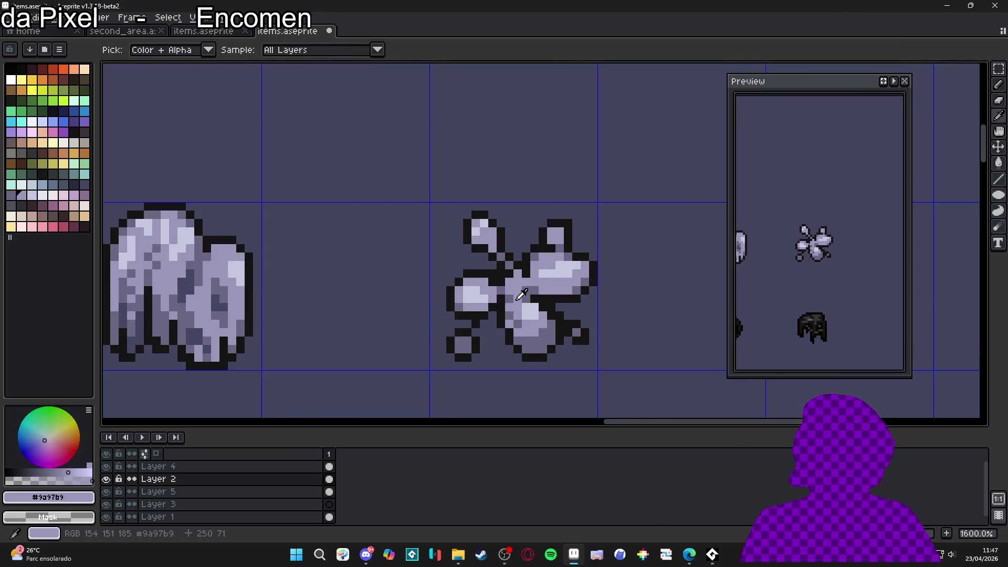
pyautogui.keyDown('alt'); pyautogui.click(543, 298); pyautogui.keyUp('alt')
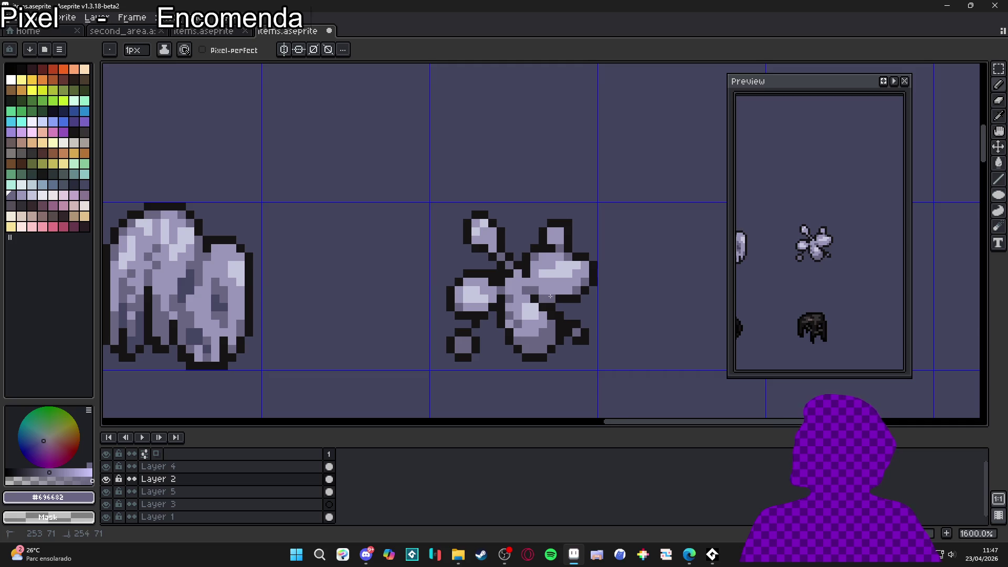
pyautogui.scroll(-1, 551, 296)
pyautogui.scroll(1, 549, 297)
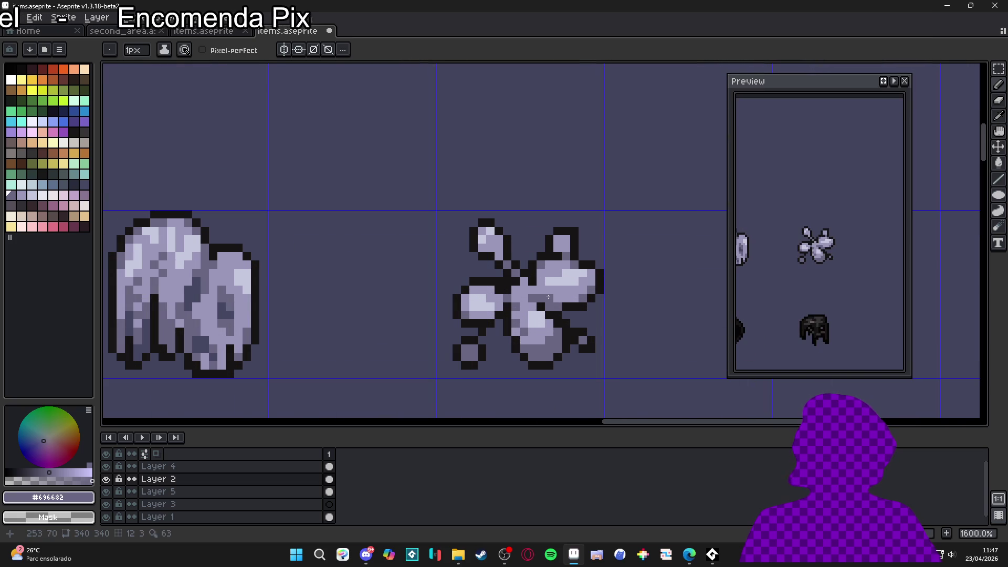
pyautogui.scroll(-4, 549, 297)
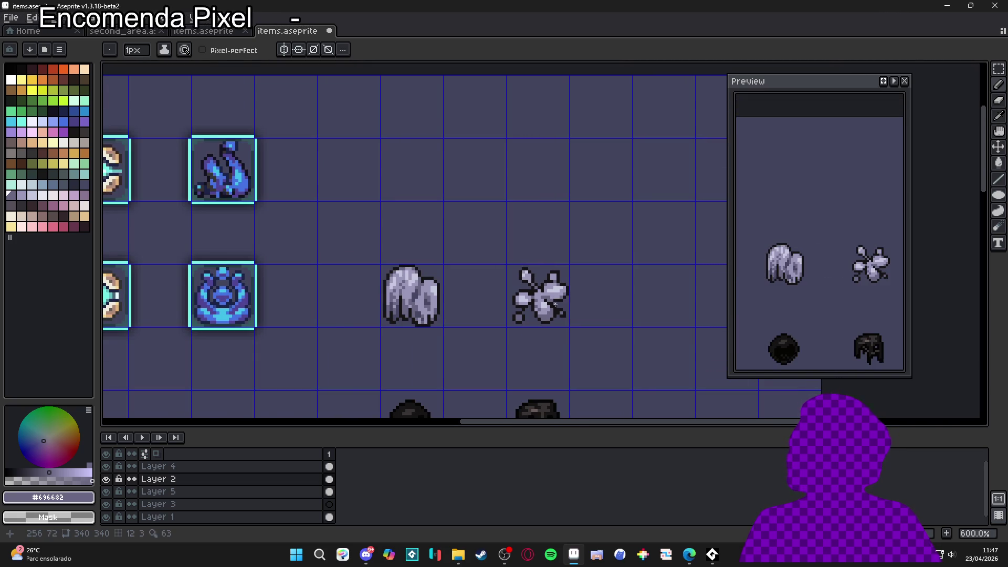
pyautogui.scroll(4, 559, 302)
pyautogui.keyDown('alt'); pyautogui.click(506, 318); pyautogui.keyUp('alt')
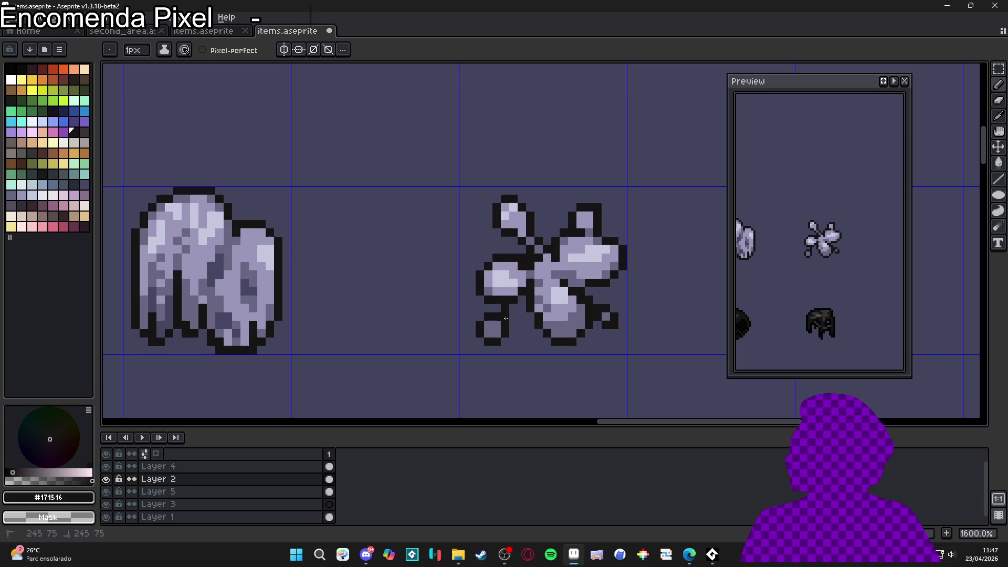
pyautogui.keyDown('alt'); pyautogui.click(509, 307); pyautogui.keyUp('alt')
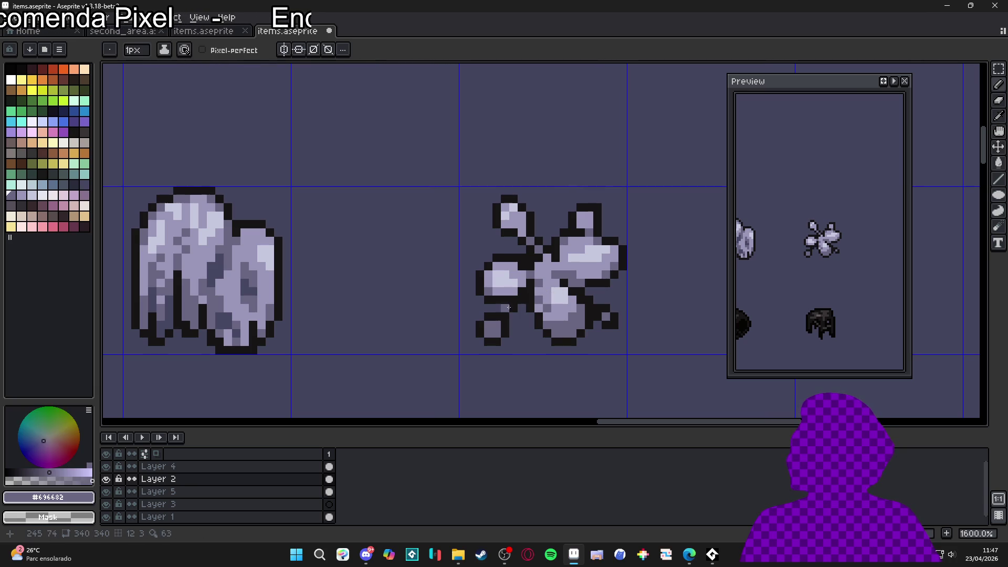
# Step: Paint a few grey pixels left of the flower item, undoing one misplaced pixel
pyautogui.click(506, 306)
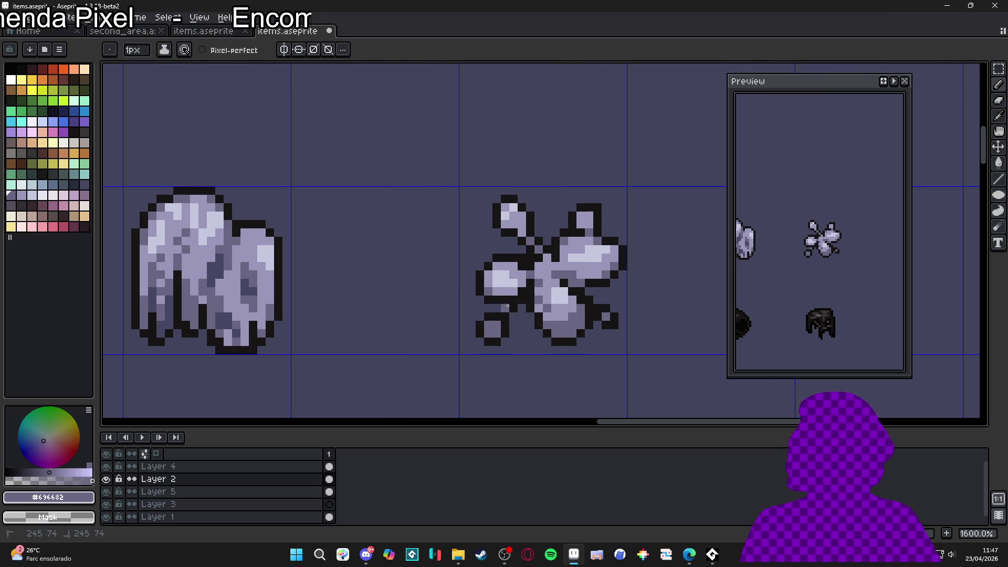
pyautogui.hotkey('ctrl', 'z')
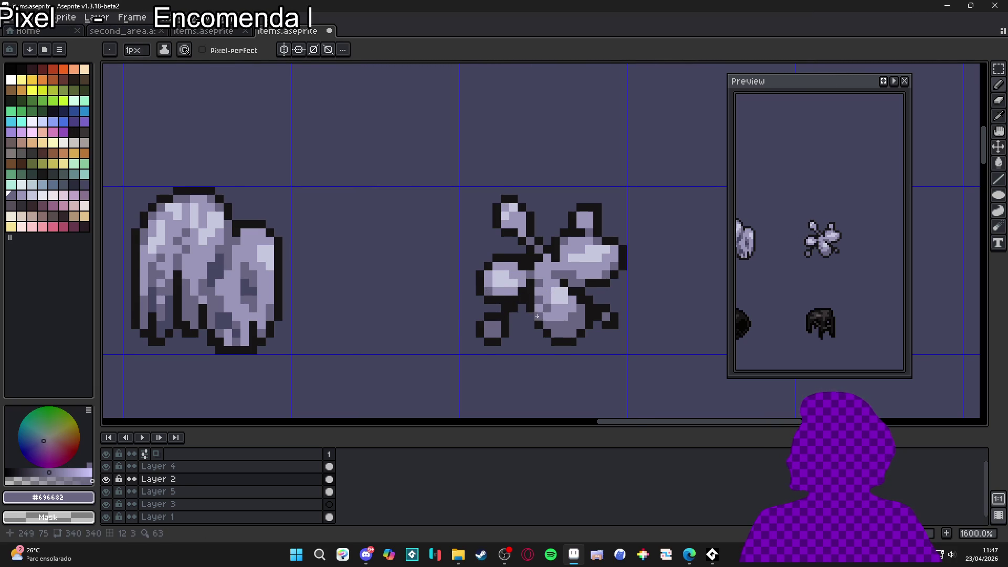
pyautogui.scroll(1, 547, 321)
pyautogui.moveTo(463, 240); pyautogui.dragTo(438, 227)
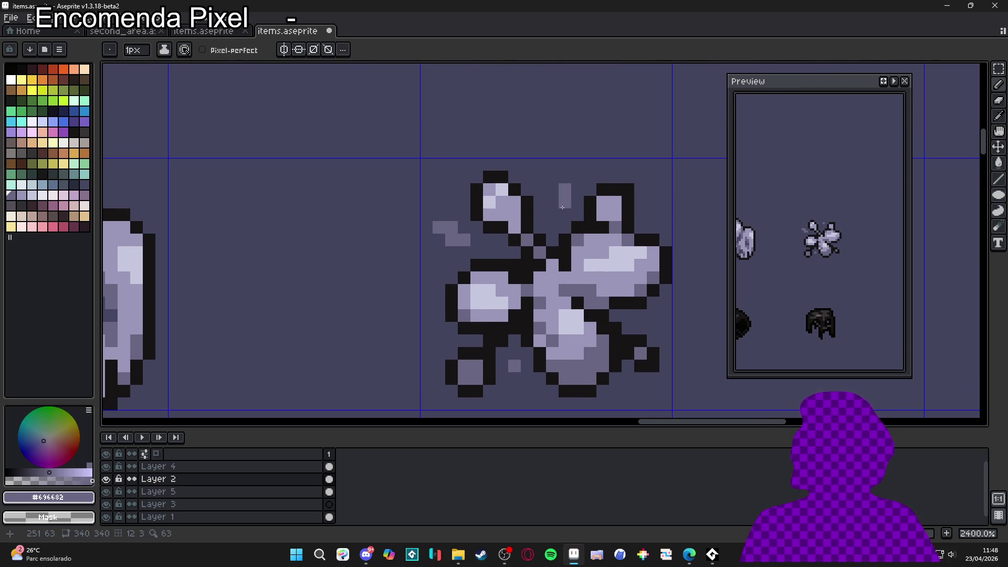
pyautogui.scroll(-5, 565, 210)
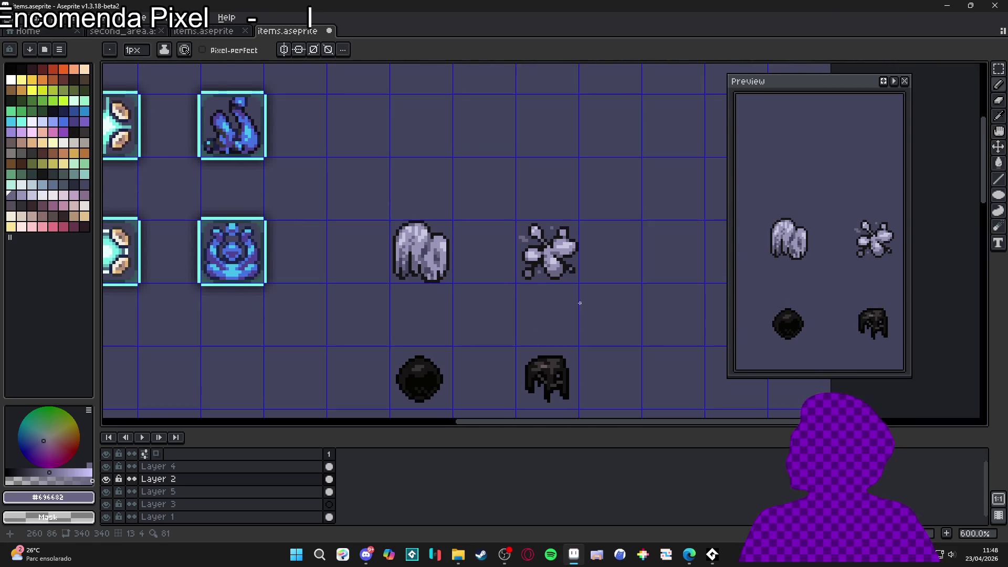
# Step: Save the items sheet after bringing its lower rows into view
pyautogui.scroll(-3, 578, 299)
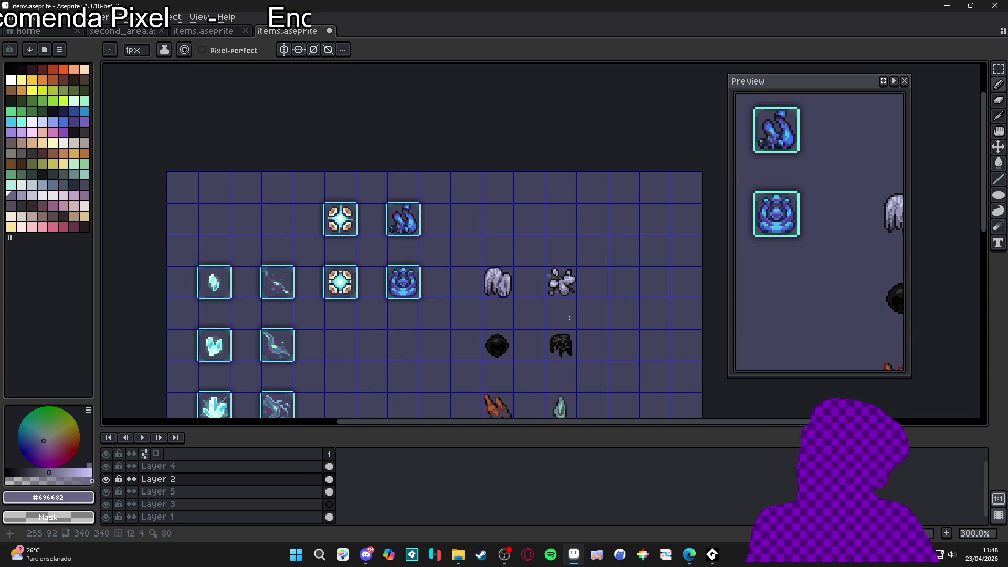
pyautogui.moveTo(571, 317); pyautogui.dragTo(568, 191)
pyautogui.hotkey('ctrl', 's')
pyautogui.moveTo(491, 202); pyautogui.dragTo(505, 210)
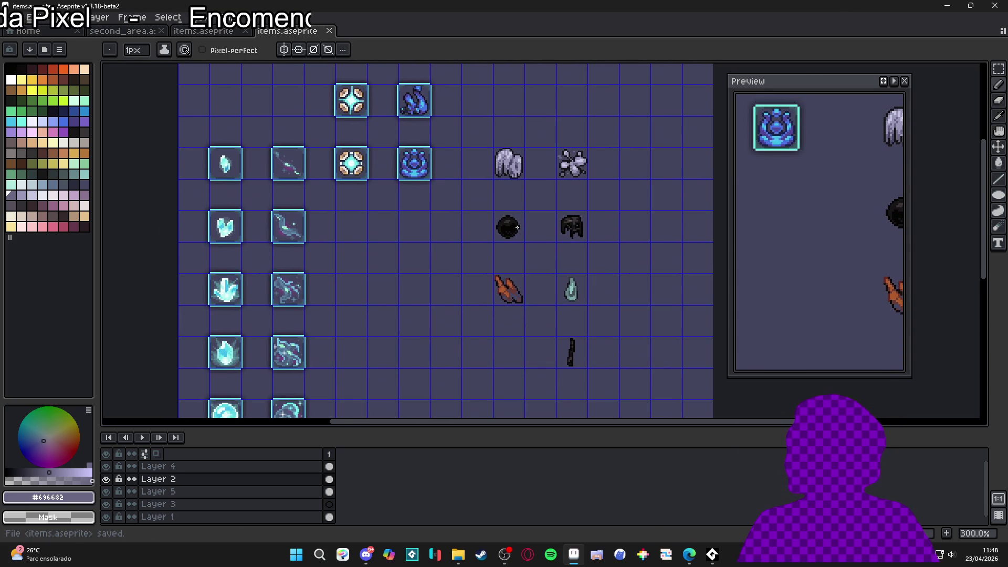
# Step: On Layer 4, marquee-select the cyan frame around the blue item
pyautogui.press('v')
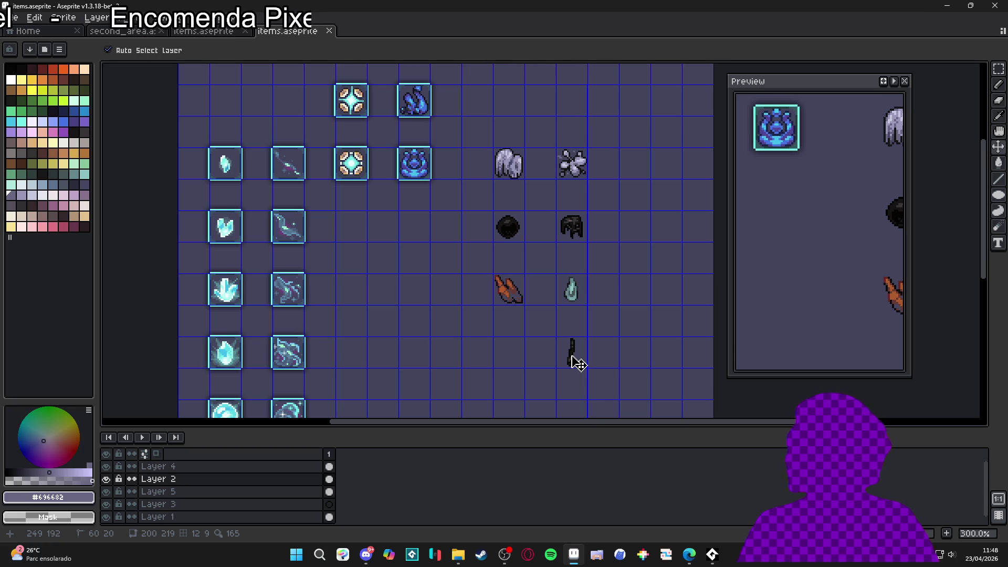
pyautogui.scroll(1, 576, 357)
pyautogui.moveTo(576, 356); pyautogui.dragTo(573, 373)
pyautogui.press('b')
pyautogui.scroll(2, 378, 130)
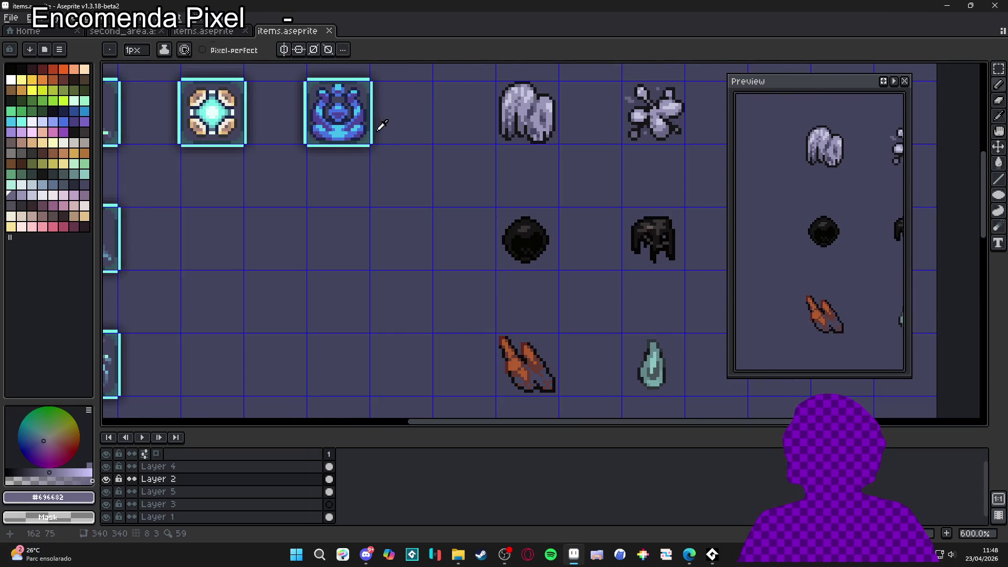
pyautogui.press('m')
pyautogui.press('Up')
pyautogui.scroll(-1, 378, 152)
pyautogui.moveTo(378, 158); pyautogui.dragTo(441, 228)
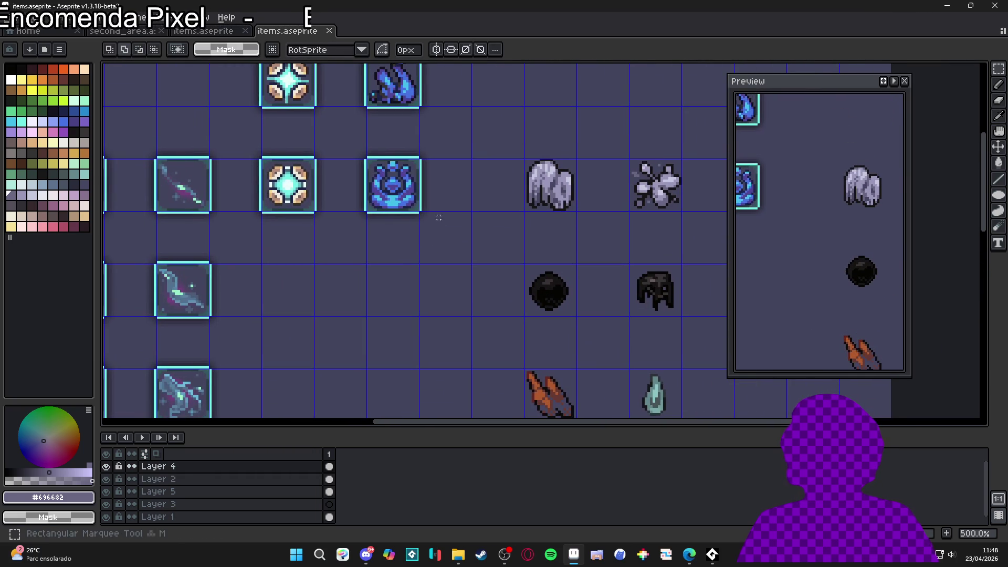
pyautogui.moveTo(440, 132); pyautogui.dragTo(338, 263)
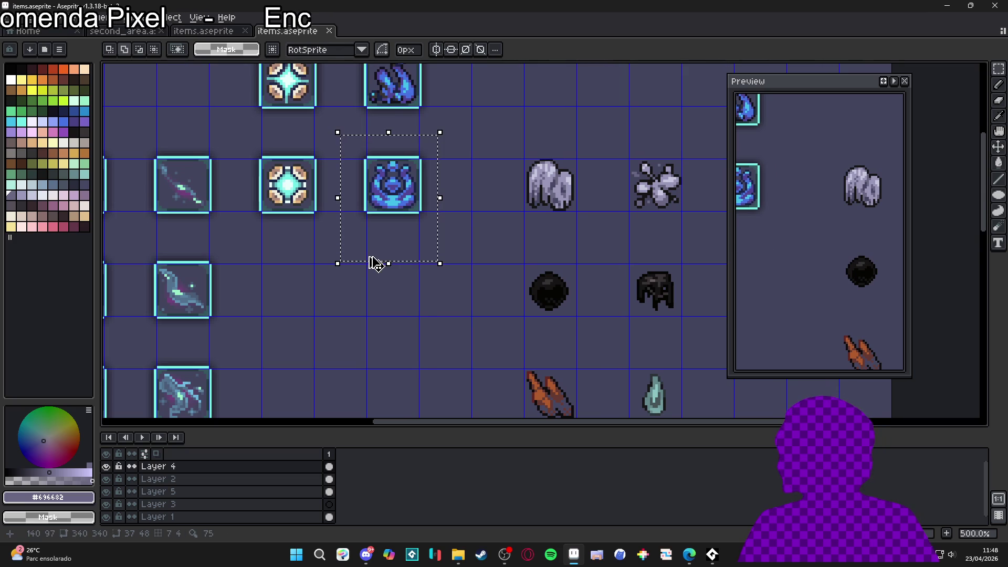
# Step: Copy the cyan frame and paste copies around the grey item and the black orb
pyautogui.hotkey('ctrl', 'c')
pyautogui.hotkey('ctrl', 'v')
pyautogui.hotkey('shift', 'Right')
pyautogui.hotkey('shift', 'Right')
pyautogui.hotkey('shift', 'Right')
pyautogui.hotkey('ctrl', 'v')
pyautogui.hotkey('shift', 'Right')
pyautogui.hotkey('shift', 'Down')
pyautogui.hotkey('shift', 'Right')
pyautogui.hotkey('shift', 'Right')
pyautogui.hotkey('shift', 'Down')
pyautogui.click(368, 257)
# Step: Paste and nudge cyan frames onto the orange item and the flower item
pyautogui.hotkey('ctrl', 'v')
pyautogui.hotkey('shift', 'Right')
pyautogui.hotkey('shift', 'Down')
pyautogui.hotkey('shift', 'Right')
pyautogui.hotkey('shift', 'Right')
pyautogui.hotkey('shift', 'Down')
pyautogui.hotkey('shift', 'Down')
pyautogui.hotkey('shift', 'Down')
pyautogui.hotkey('shift', 'Down')
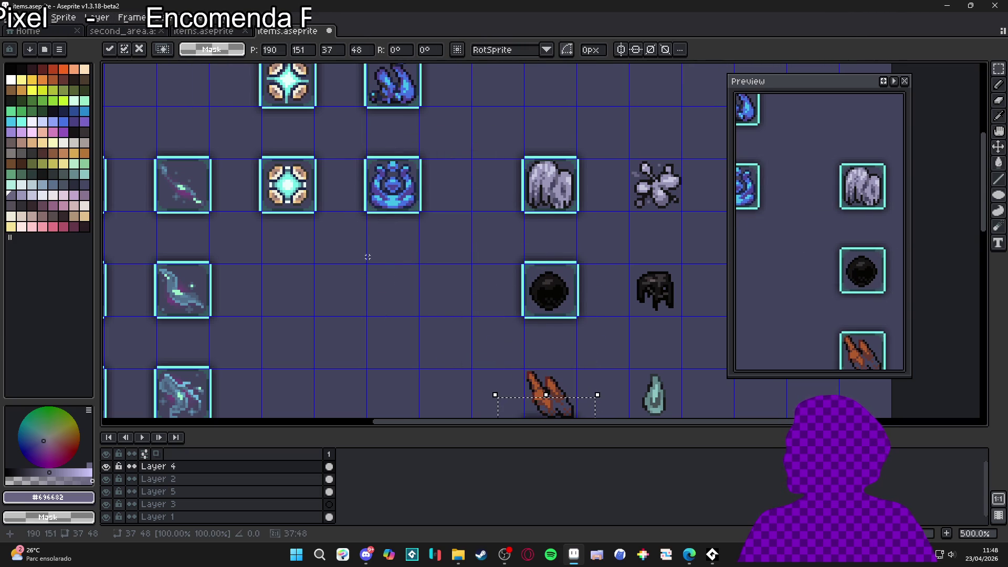
pyautogui.hotkey('ctrl', 'v')
pyautogui.hotkey('shift', 'Right')
pyautogui.hotkey('shift', 'Right')
pyautogui.hotkey('shift', 'Right')
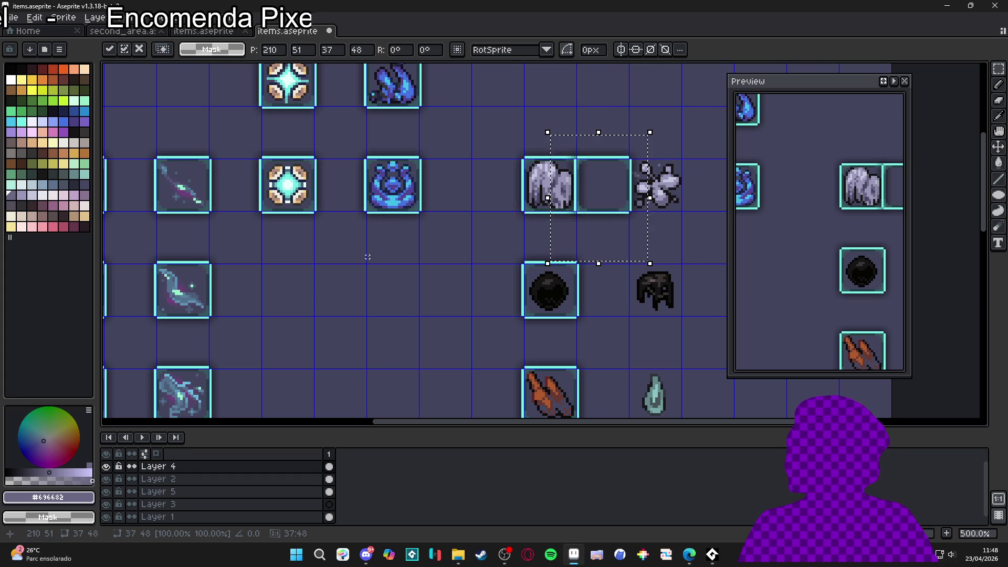
pyautogui.hotkey('shift', 'Right')
# Step: Place pasted cyan frames around the dark helmet item and the item beside the orb
pyautogui.hotkey('ctrl', 'v')
pyautogui.hotkey('shift', 'Right')
pyautogui.hotkey('shift', 'Right')
pyautogui.hotkey('shift', 'Down')
pyautogui.hotkey('shift', 'Right')
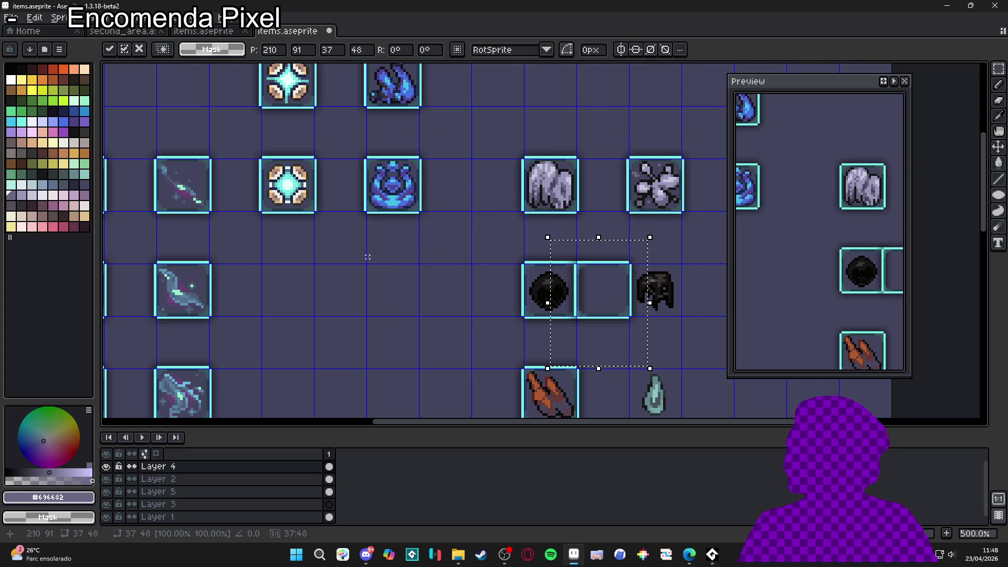
pyautogui.hotkey('shift', 'Right')
pyautogui.hotkey('shift', 'Down')
pyautogui.press('Return')
pyautogui.hotkey('ctrl', 'v')
pyautogui.hotkey('shift', 'Right')
pyautogui.hotkey('shift', 'Right')
pyautogui.hotkey('shift', 'Down')
pyautogui.hotkey('shift', 'Down')
pyautogui.hotkey('shift', 'Right')
pyautogui.press('Return')
# Step: Position and commit a cyan frame over the teal droplet item
pyautogui.hotkey('ctrl', 'v')
pyautogui.hotkey('shift', 'Right')
pyautogui.hotkey('shift', 'Right')
pyautogui.hotkey('shift', 'Right')
pyautogui.hotkey('shift', 'Down')
pyautogui.hotkey('shift', 'Down')
pyautogui.hotkey('shift', 'Down')
pyautogui.hotkey('shift', 'Right')
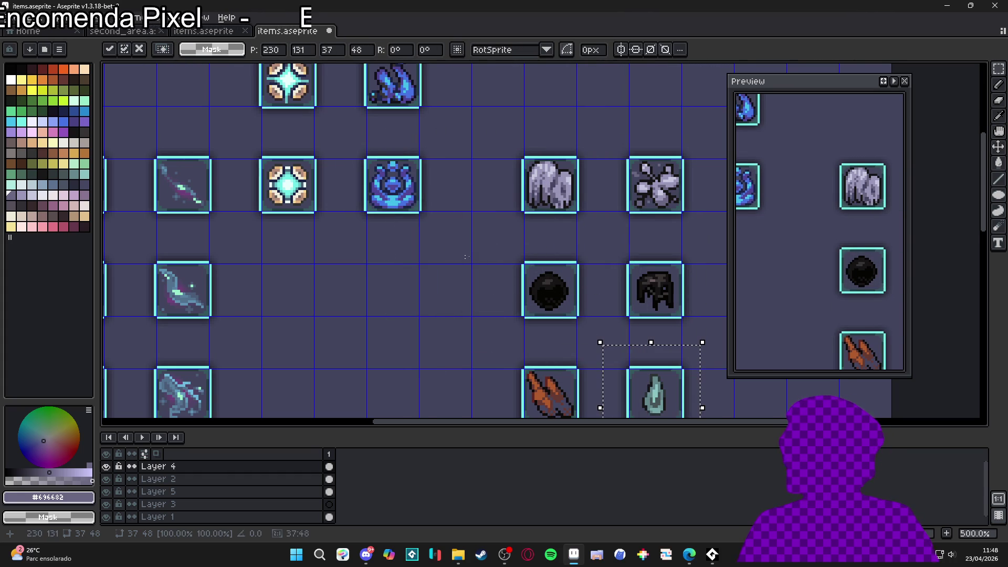
pyautogui.scroll(-3, 441, 157)
pyautogui.hscroll(2, 441, 158)
pyautogui.press('Return')
# Step: Paste a final cyan frame over the dark knife item and commit it
pyautogui.hotkey('ctrl', 'v')
pyautogui.hotkey('shift', 'Right')
pyautogui.hotkey('shift', 'Right')
pyautogui.hotkey('shift', 'Down')
pyautogui.hotkey('shift', 'Right')
pyautogui.hotkey('shift', 'Right')
pyautogui.hotkey('shift', 'Down')
pyautogui.hotkey('shift', 'Down')
pyautogui.hotkey('shift', 'Right')
pyautogui.hotkey('shift', 'Down')
pyautogui.hotkey('shift', 'Down')
pyautogui.press('Return')
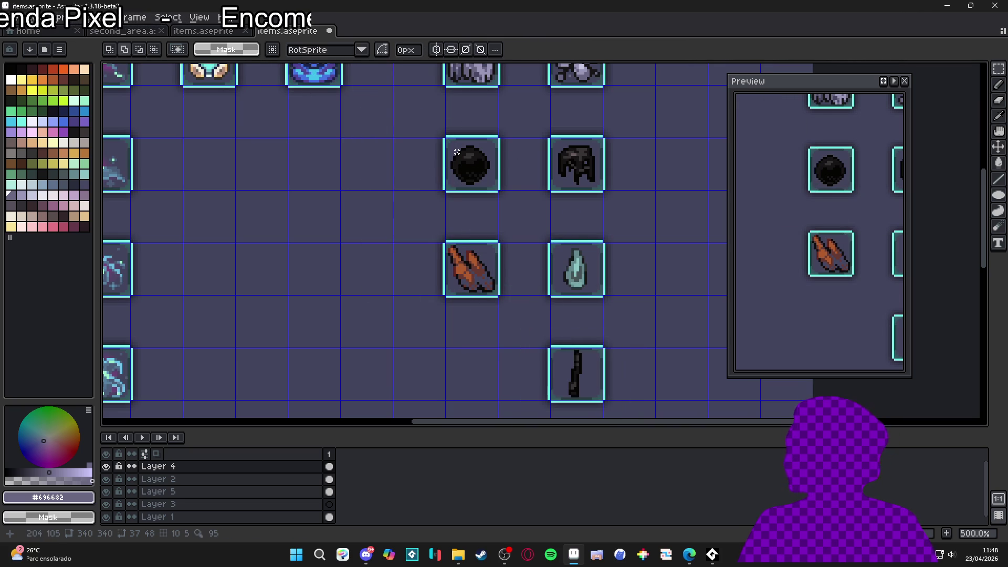
pyautogui.scroll(-1, 593, 259)
pyautogui.moveTo(592, 259); pyautogui.dragTo(593, 245)
# Step: Hide the grid and snip a screenshot of the framed items in the right columns
pyautogui.hotkey('ctrl', "'")
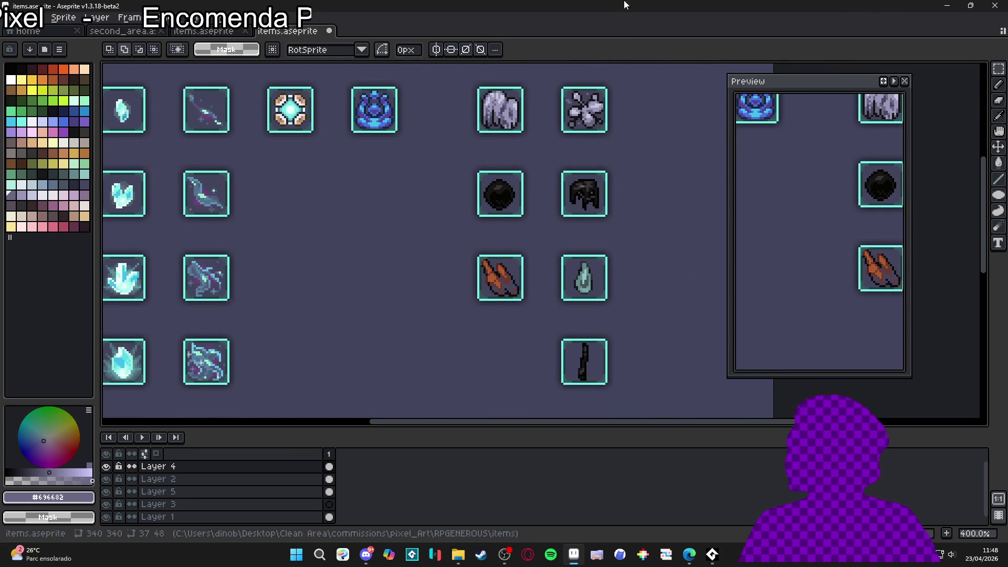
pyautogui.press('super+shift+s')
pyautogui.moveTo(428, 66); pyautogui.dragTo(677, 416)
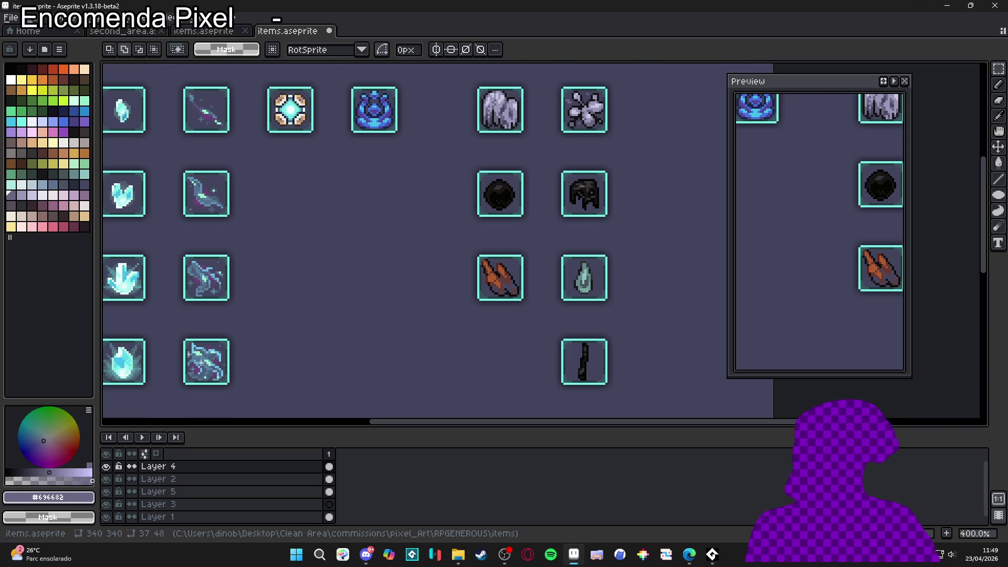
# Step: Switch to the Edge browser window from the taskbar
pyautogui.moveTo(689, 554)
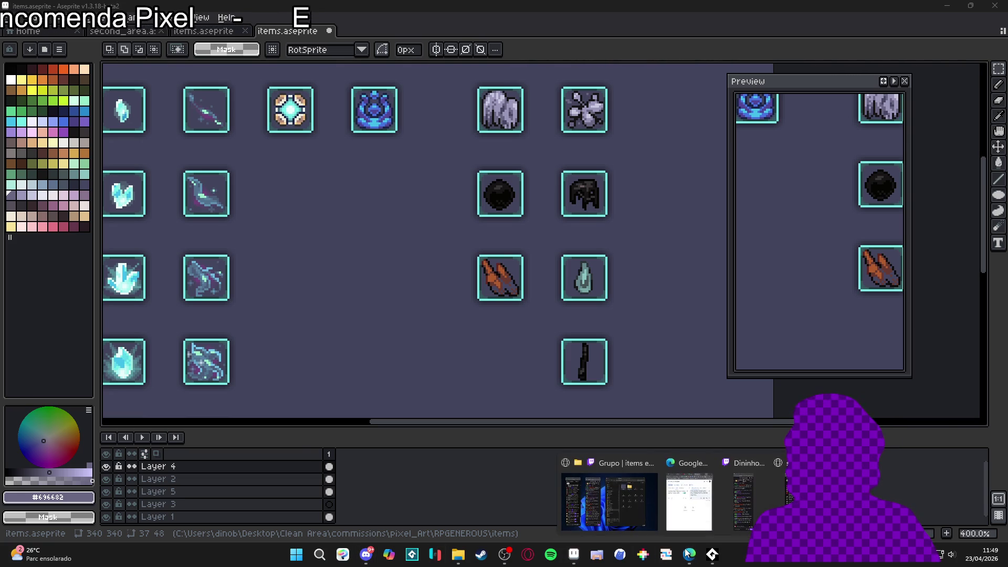
pyautogui.click(686, 514)
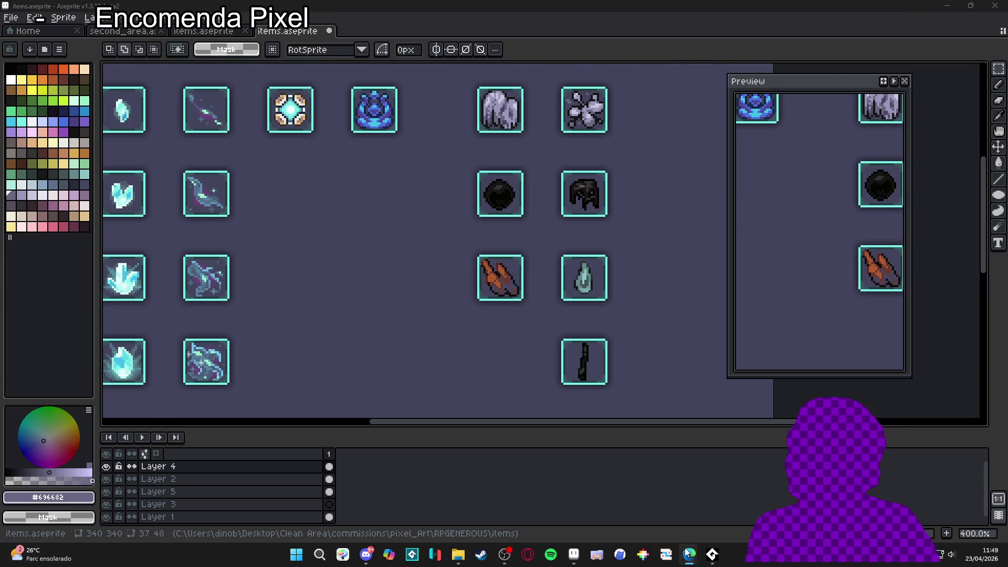
pyautogui.moveTo(690, 555)
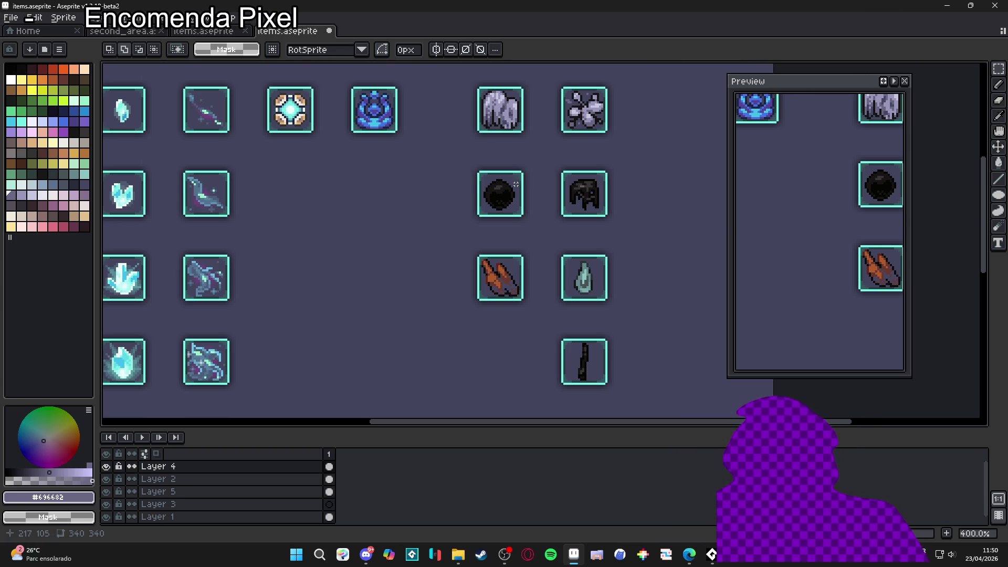
pyautogui.scroll(-1, 510, 188)
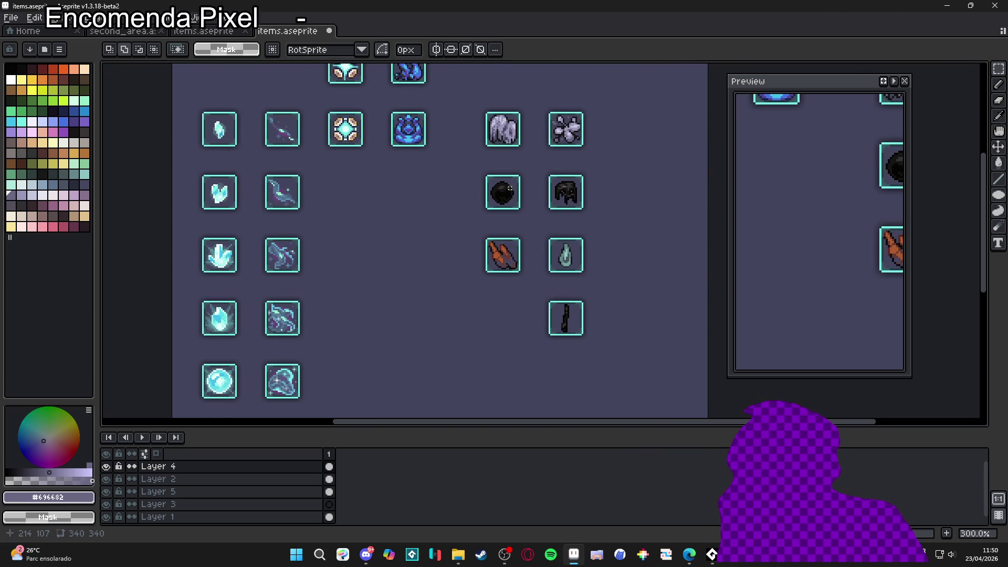
pyautogui.scroll(1, 509, 188)
pyautogui.scroll(-1, 511, 221)
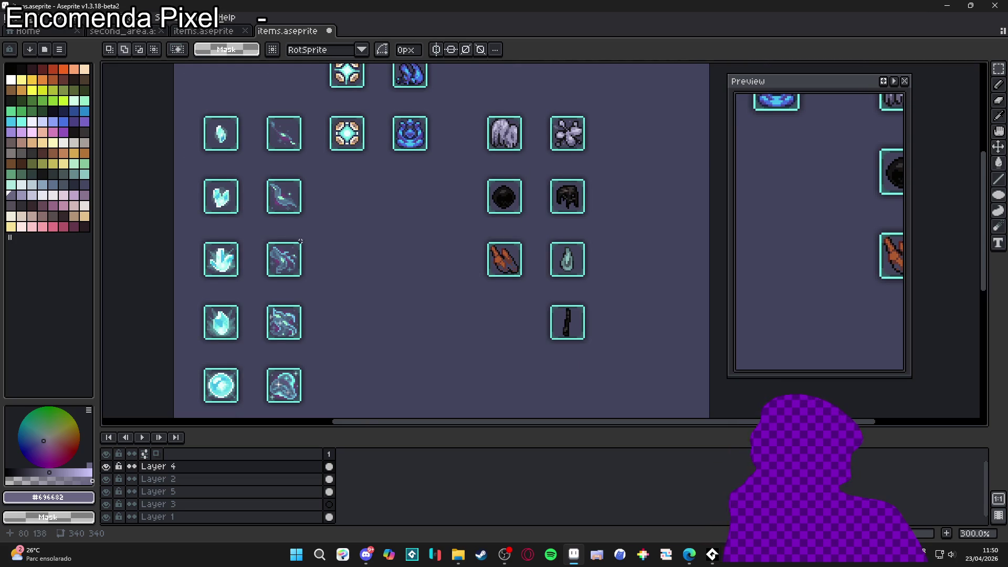
pyautogui.moveTo(391, 232)
pyautogui.mouseDown()
pyautogui.moveTo(416, 243)
pyautogui.moveTo(407, 239)
pyautogui.mouseUp()
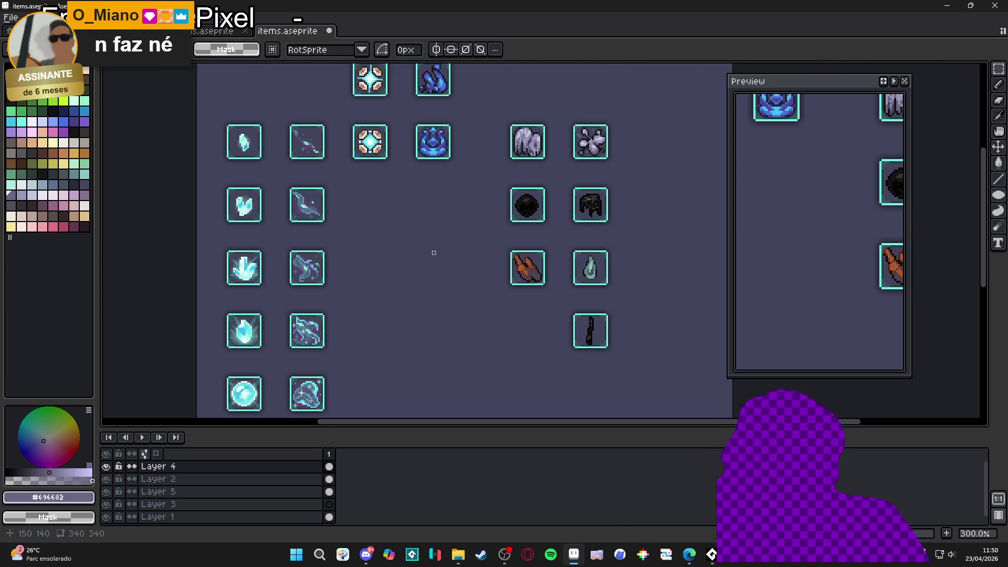
pyautogui.scroll(-1, 583, 301)
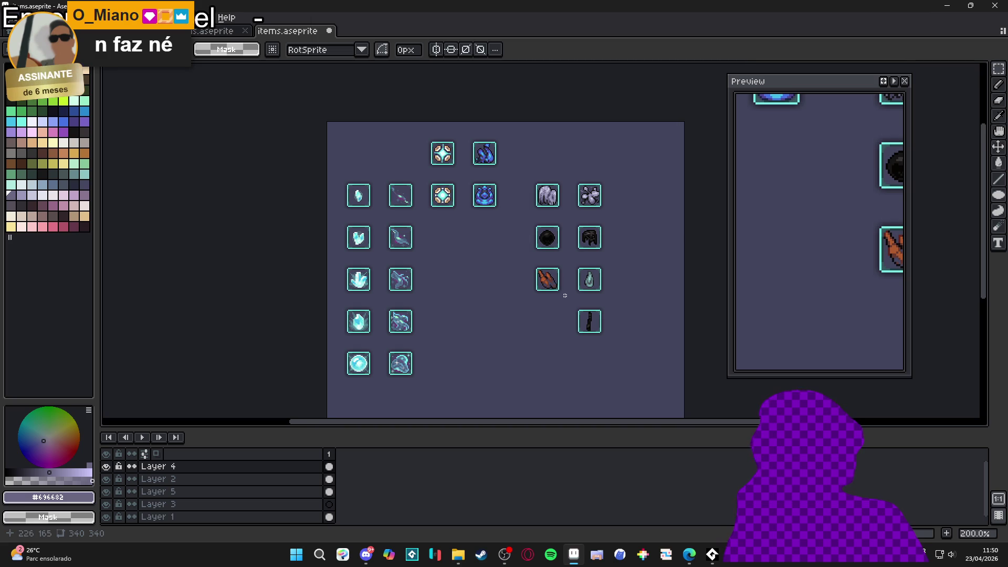
pyautogui.scroll(1, 568, 297)
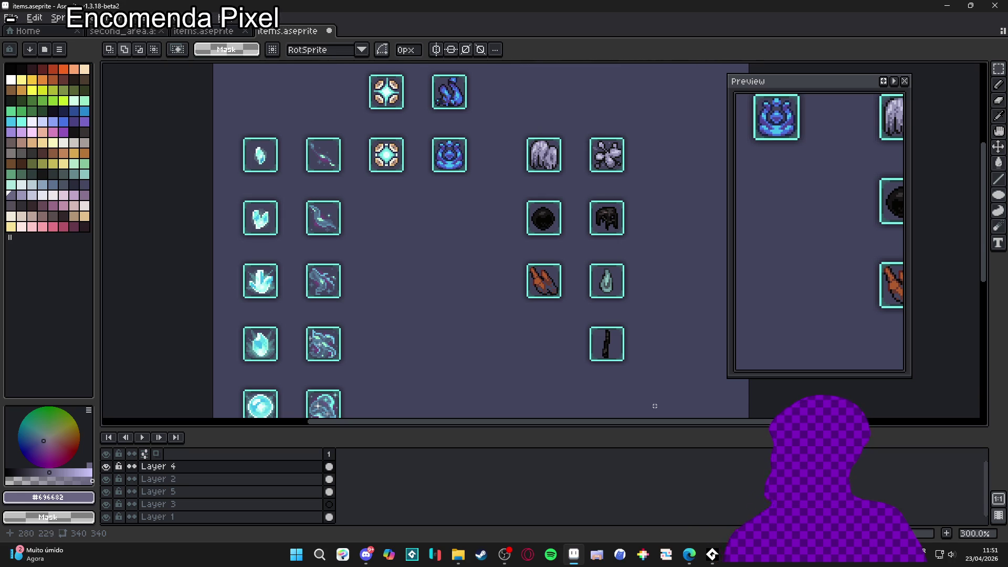
pyautogui.scroll(-1, 563, 300)
pyautogui.scroll(1, 563, 300)
pyautogui.moveTo(570, 300); pyautogui.dragTo(549, 323)
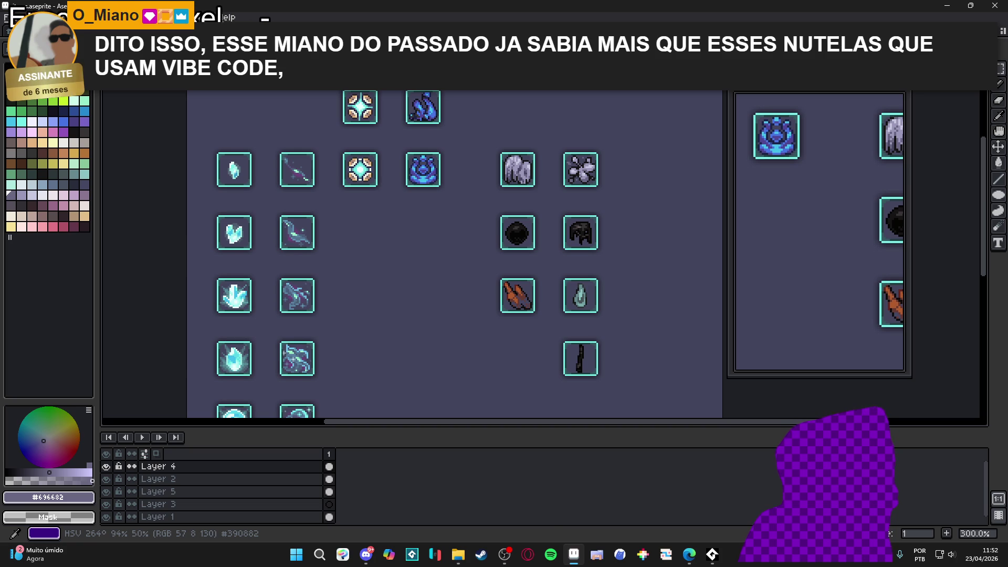
pyautogui.press('XF86AudioLowerVolume')
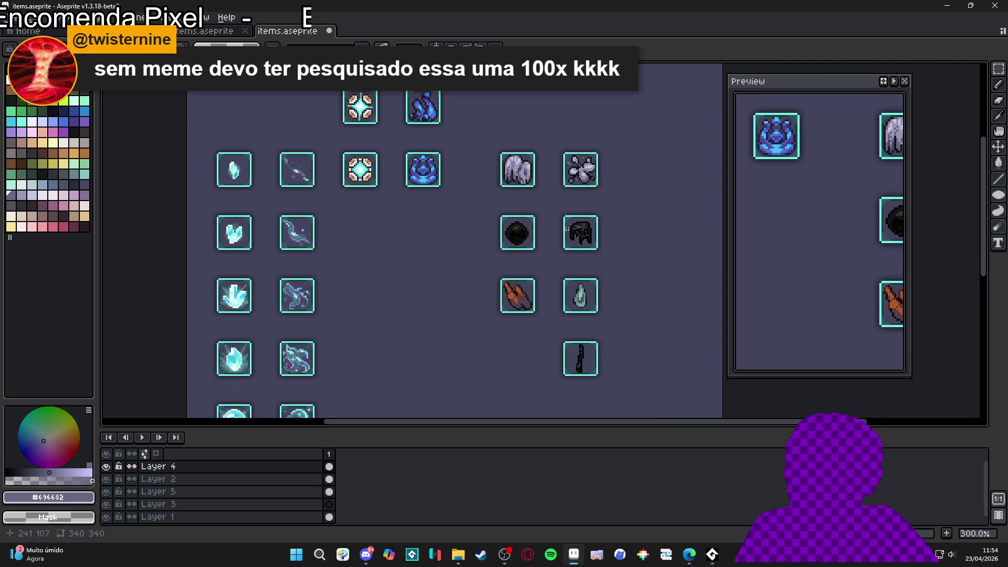
# Step: Pencil a short run of the winged item's left black outline pixels in dark grey
pyautogui.scroll(10, 570, 166)
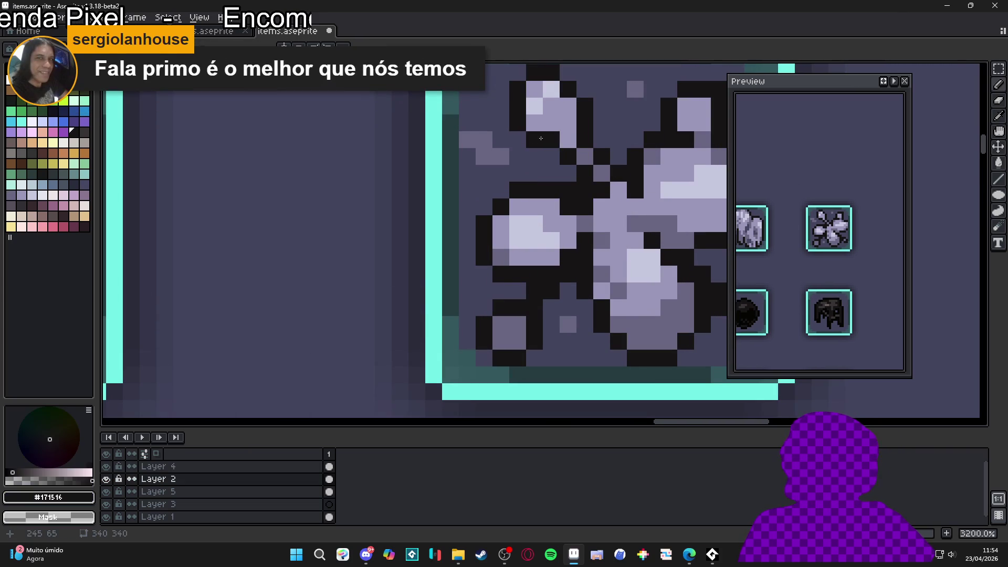
pyautogui.scroll(-4, 534, 231)
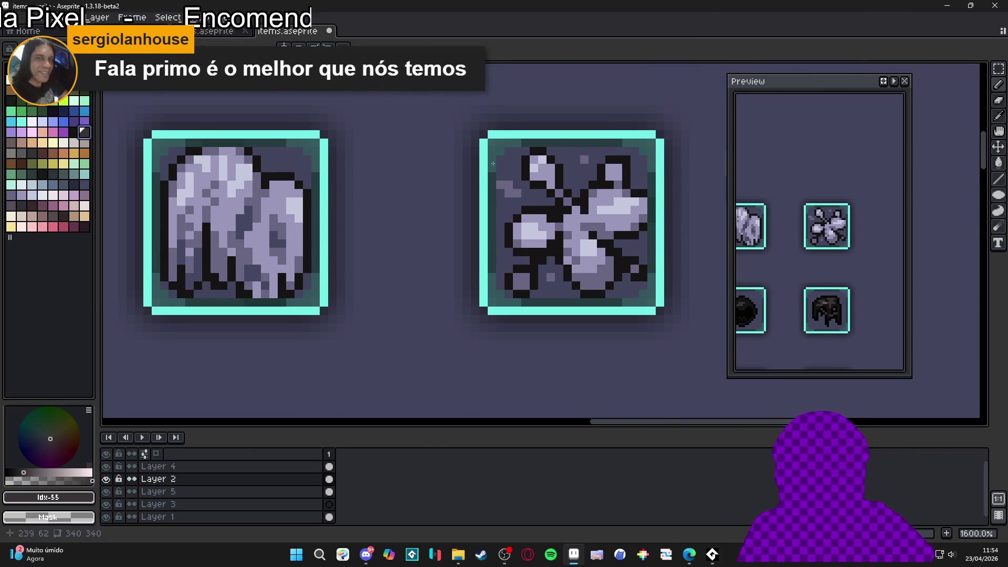
pyautogui.scroll(2, 547, 181)
pyautogui.moveTo(546, 182)
pyautogui.mouseDown()
pyautogui.moveTo(542, 158)
pyautogui.moveTo(554, 145)
pyautogui.mouseUp()
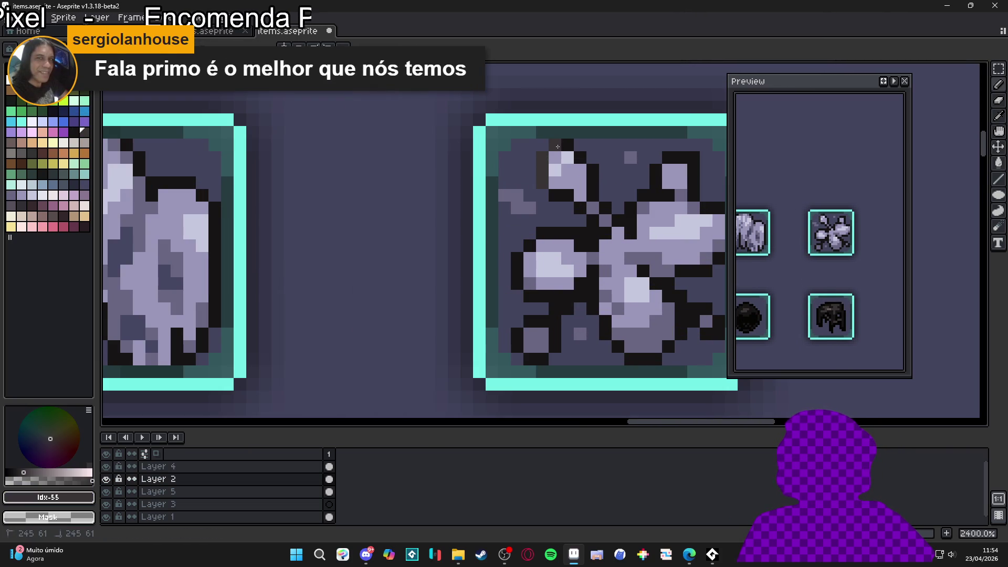
pyautogui.scroll(-5, 593, 170)
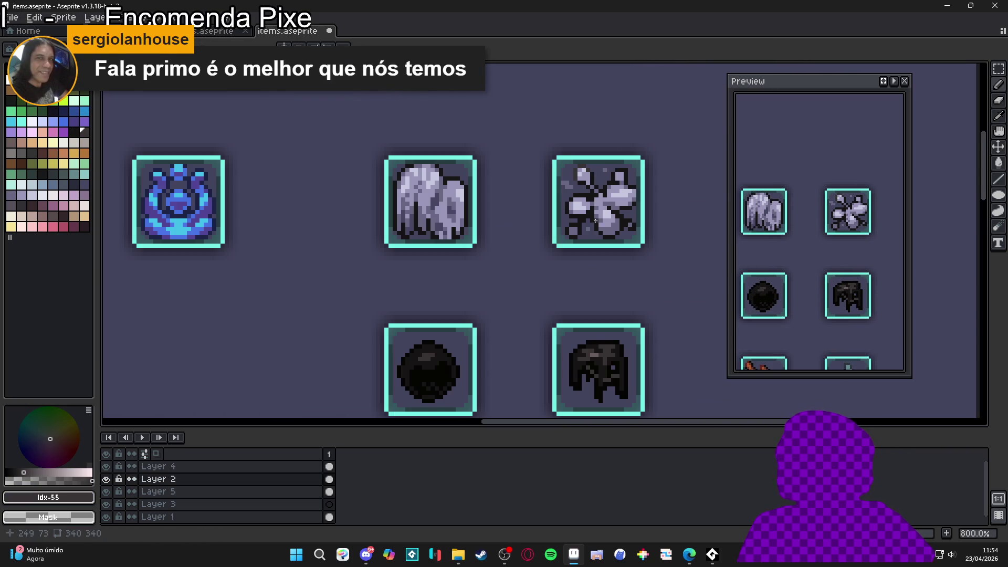
pyautogui.scroll(5, 576, 210)
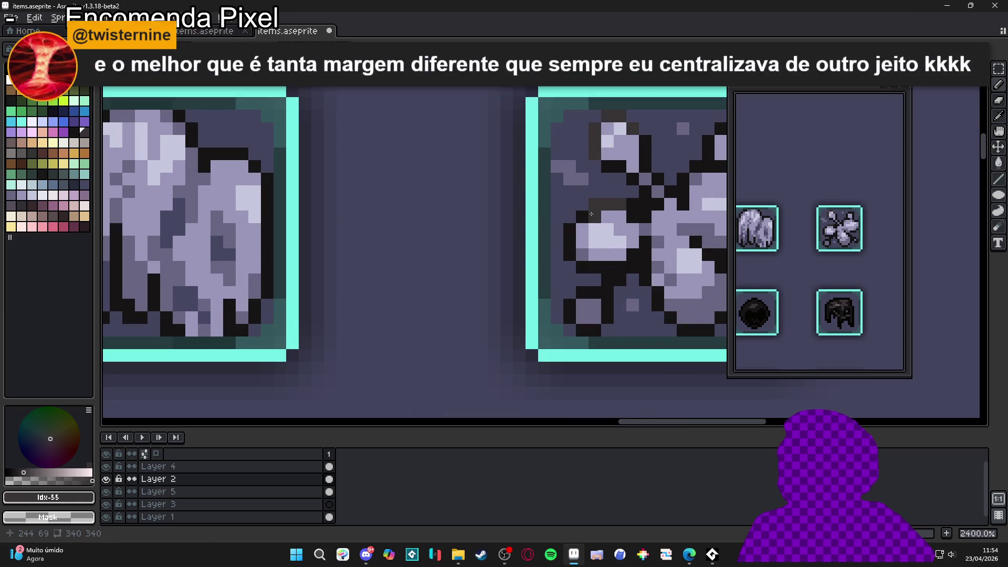
pyautogui.scroll(-5, 572, 231)
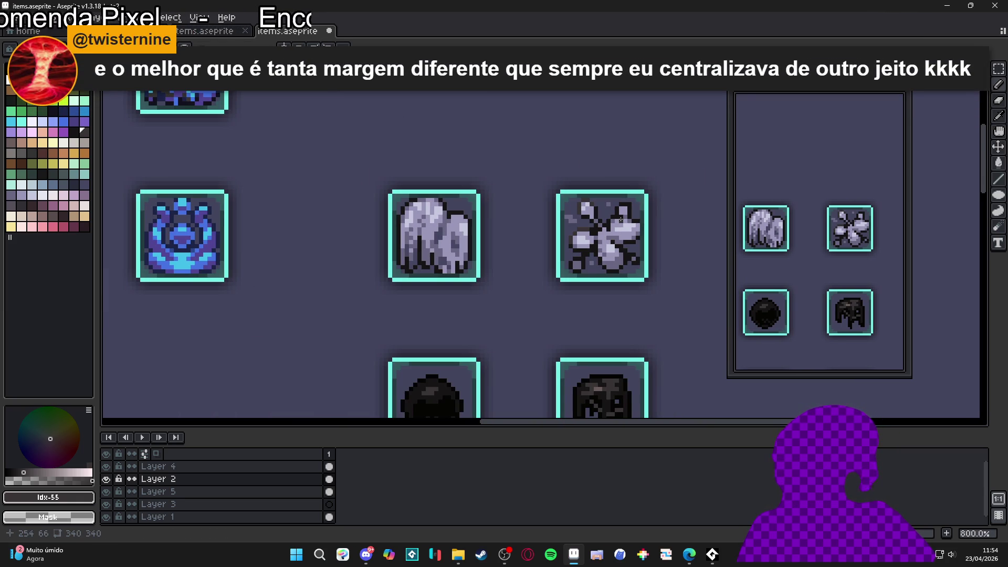
pyautogui.scroll(-3, 625, 251)
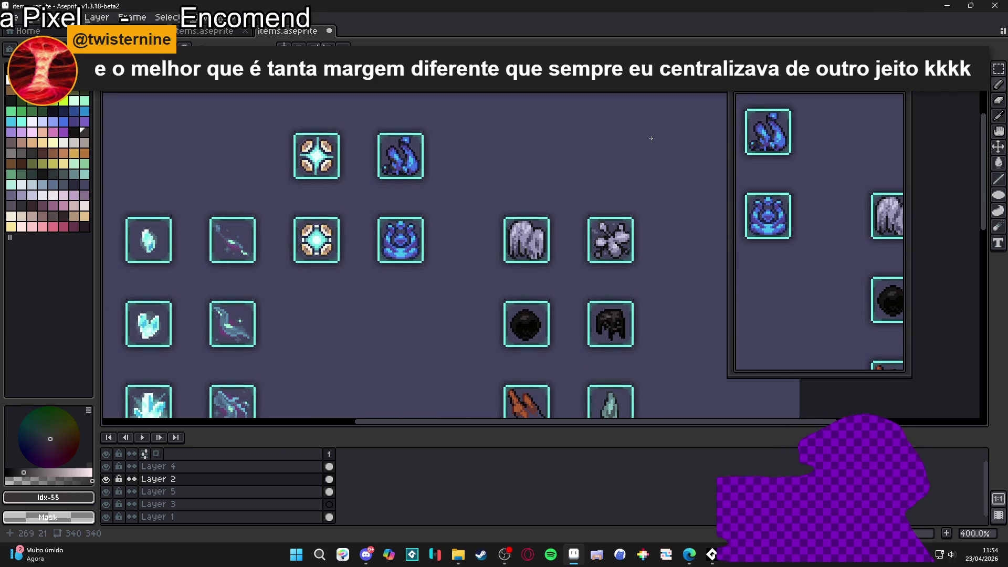
pyautogui.scroll(-2, 595, 221)
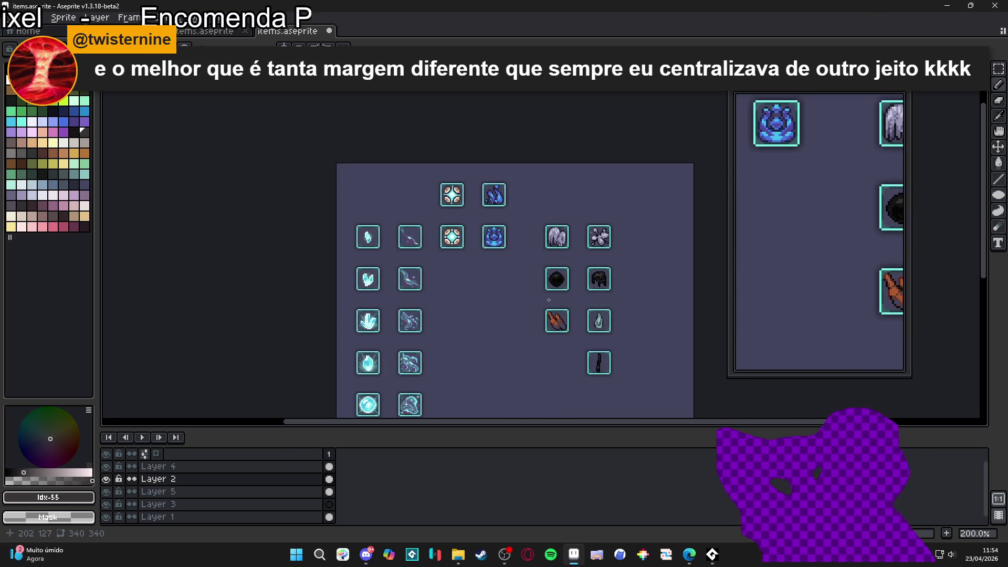
pyautogui.moveTo(517, 313); pyautogui.dragTo(514, 285)
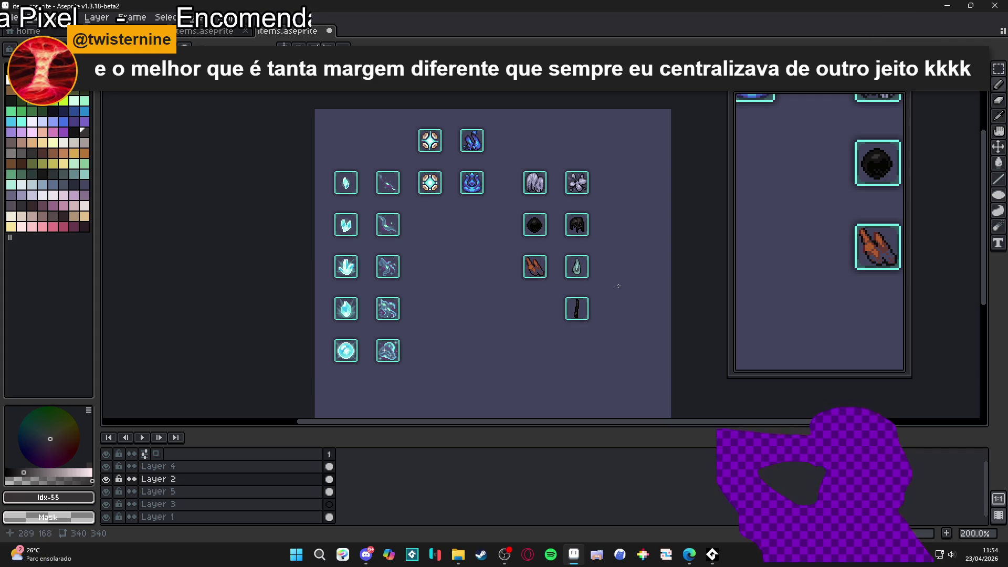
pyautogui.scroll(1, 615, 288)
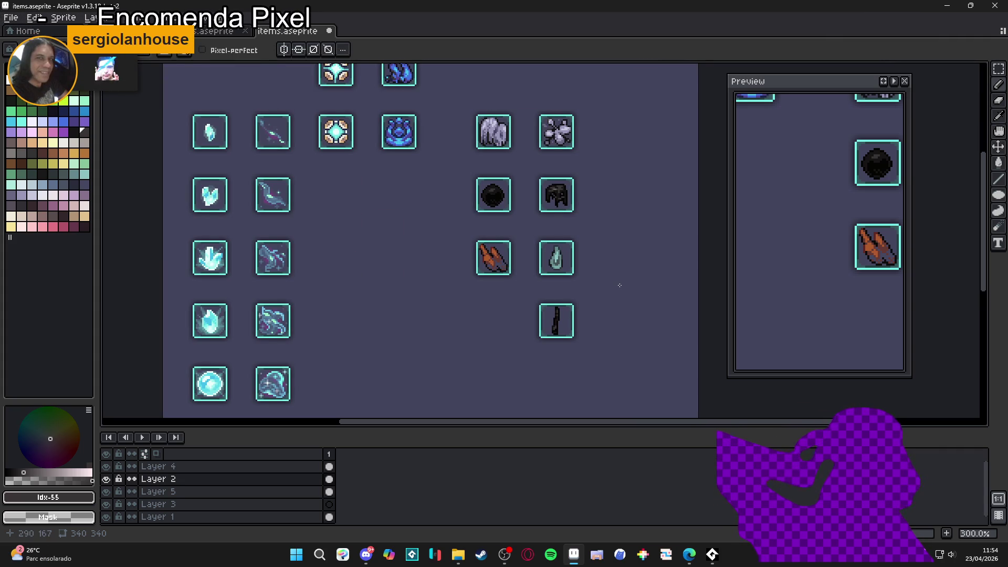
pyautogui.scroll(-2, 628, 283)
pyautogui.scroll(2, 630, 282)
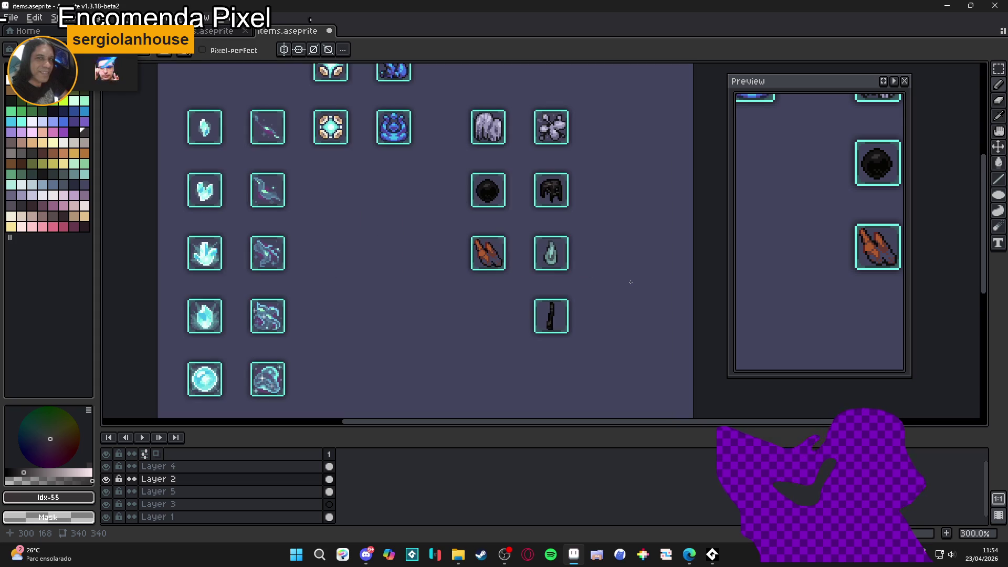